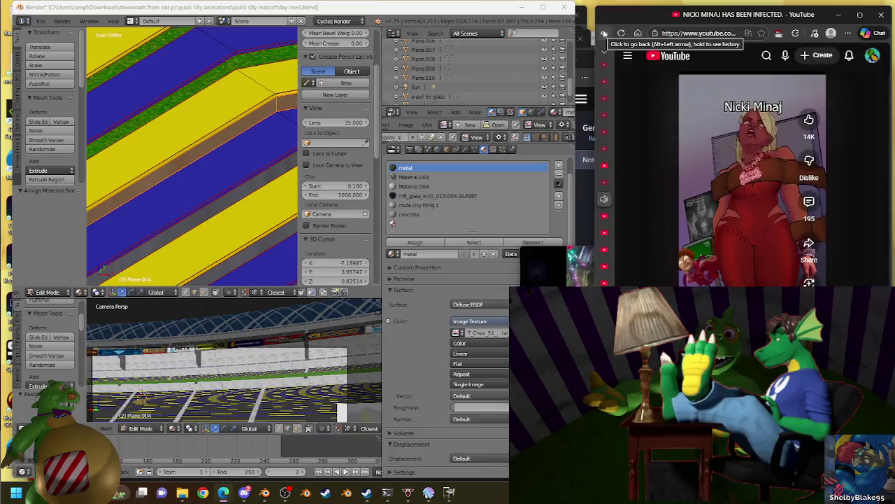
- Browse down the YouTube home feed, then switch to the live Twitch stream window
{"action": "scroll", "coordinate": [875, 183], "scroll_direction": "down", "scroll_amount": 2}
{"action": "scroll", "coordinate": [875, 183], "scroll_direction": "down", "scroll_amount": 2}
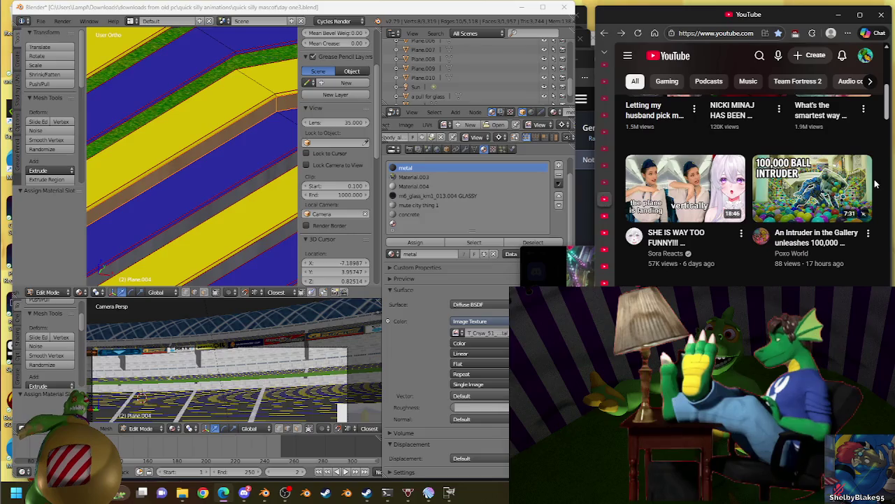
{"action": "scroll", "coordinate": [875, 183], "scroll_direction": "down", "scroll_amount": 1}
{"action": "scroll", "coordinate": [875, 183], "scroll_direction": "down", "scroll_amount": 2}
{"action": "scroll", "coordinate": [875, 184], "scroll_direction": "down", "scroll_amount": 3}
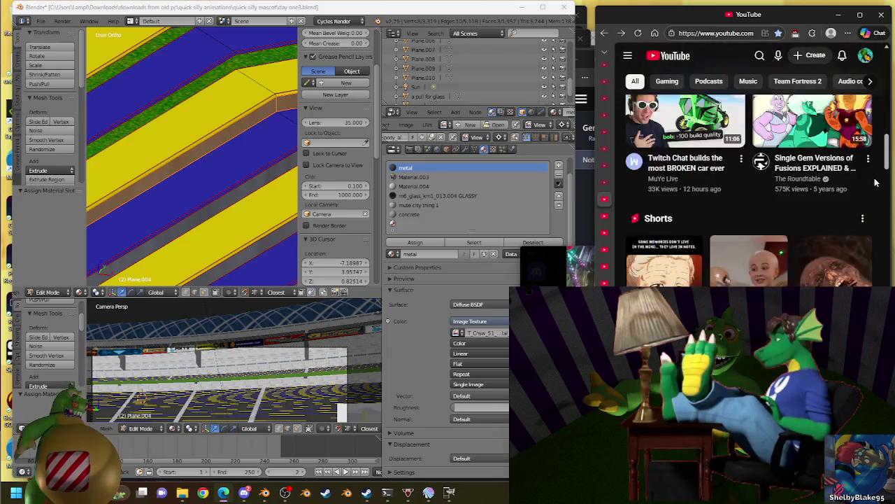
{"action": "scroll", "coordinate": [875, 183], "scroll_direction": "up", "scroll_amount": 2}
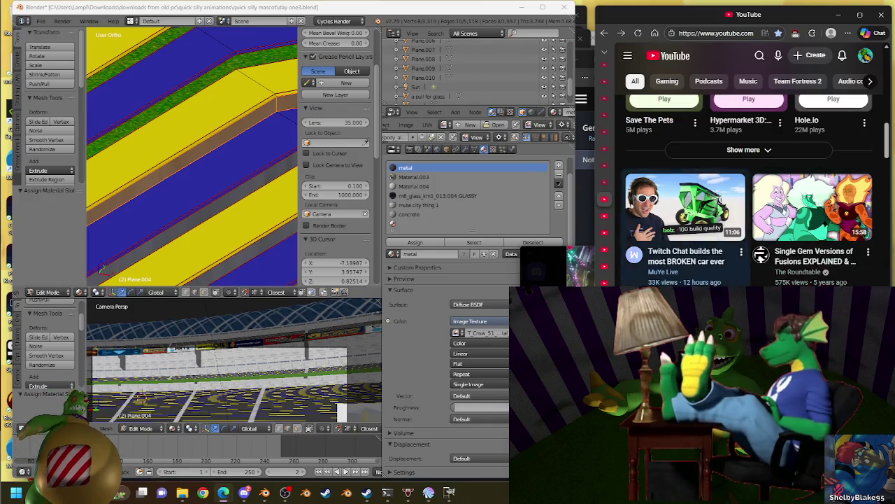
{"action": "mouse_move", "coordinate": [685, 207]}
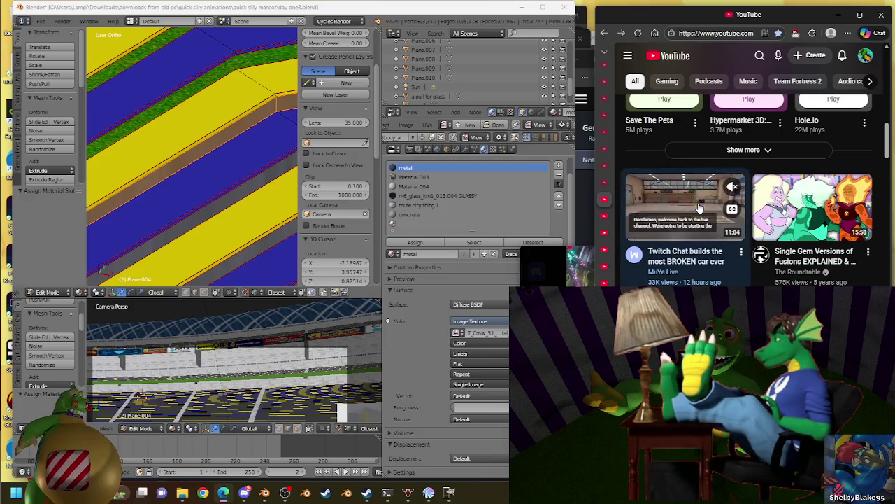
{"action": "left_click", "coordinate": [223, 492]}
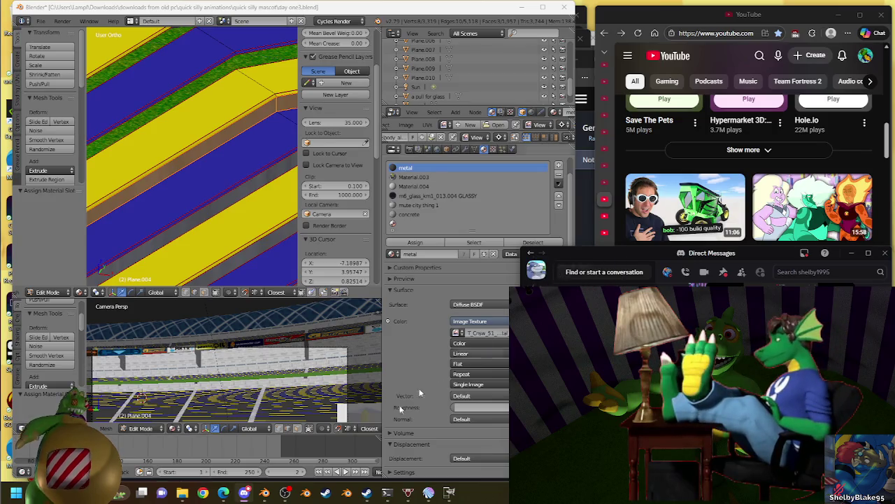
{"action": "mouse_move", "coordinate": [224, 492]}
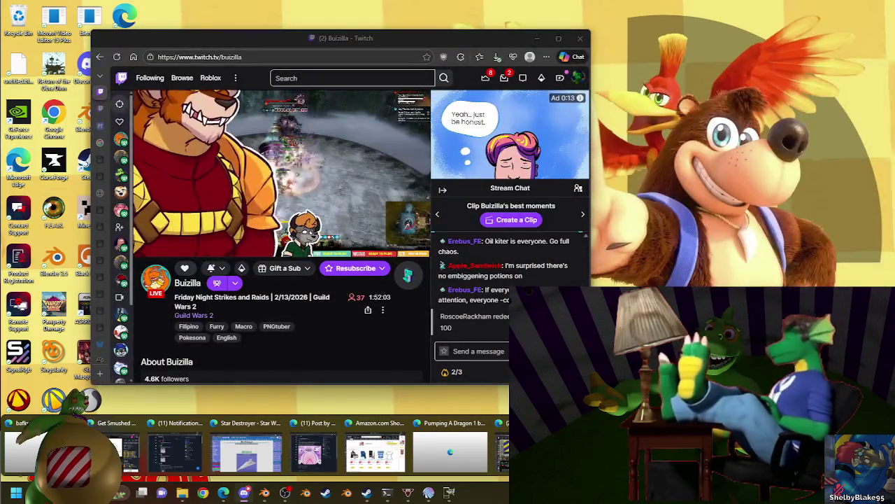
- Bring the Guild Wars 2 Twitch stream forward briefly, then put Blender back in front
{"action": "left_click", "coordinate": [450, 451]}
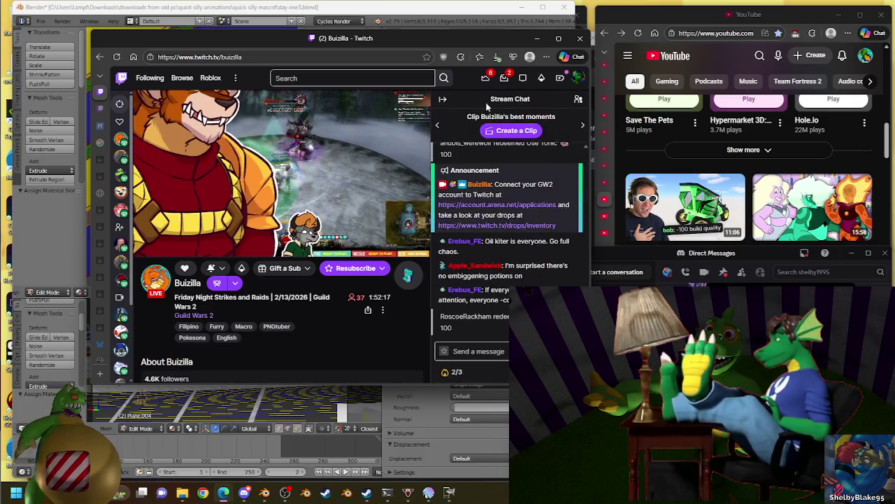
{"action": "left_click", "coordinate": [481, 15]}
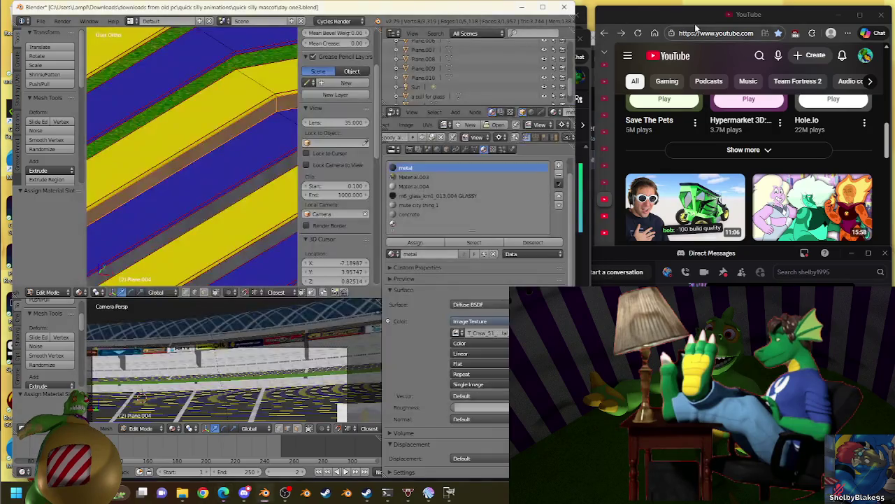
- Scroll the YouTube feed past Shorts and open 'Why Chicago has a Bridge to Nowhere'
{"action": "scroll", "coordinate": [860, 238], "scroll_direction": "down", "scroll_amount": 3}
{"action": "scroll", "coordinate": [860, 238], "scroll_direction": "down", "scroll_amount": 3}
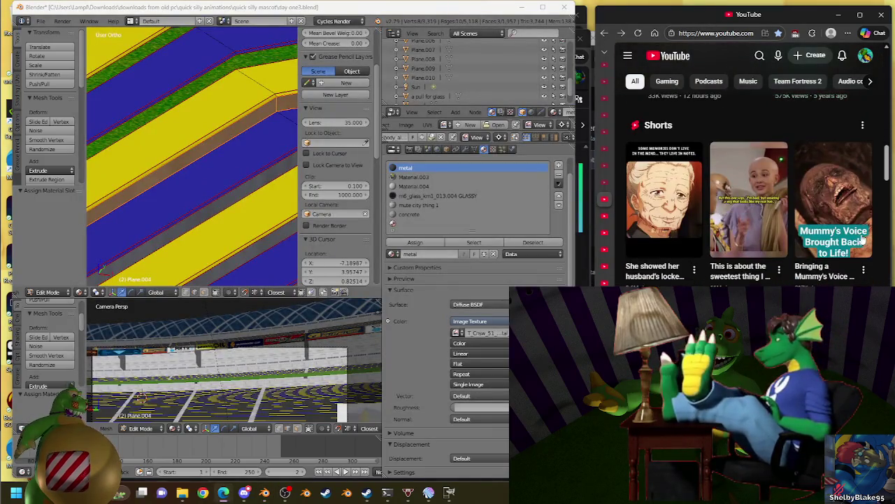
{"action": "scroll", "coordinate": [870, 202], "scroll_direction": "up", "scroll_amount": 2}
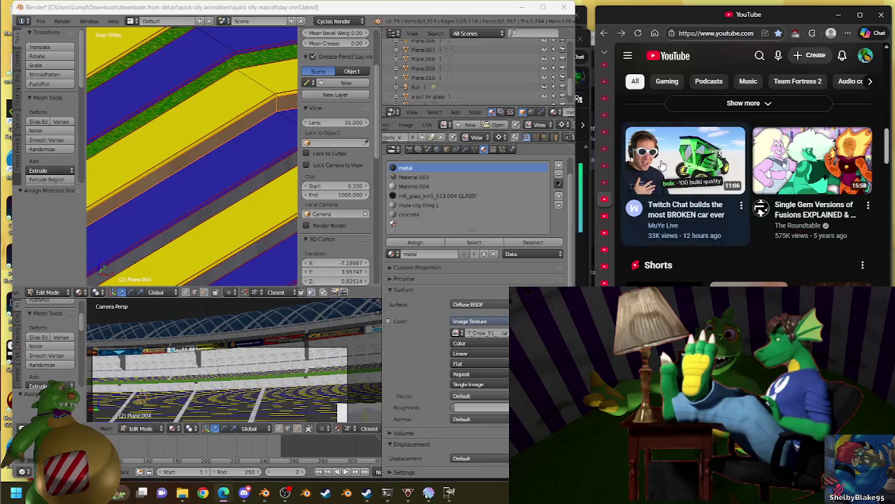
{"action": "scroll", "coordinate": [874, 220], "scroll_direction": "down", "scroll_amount": 3}
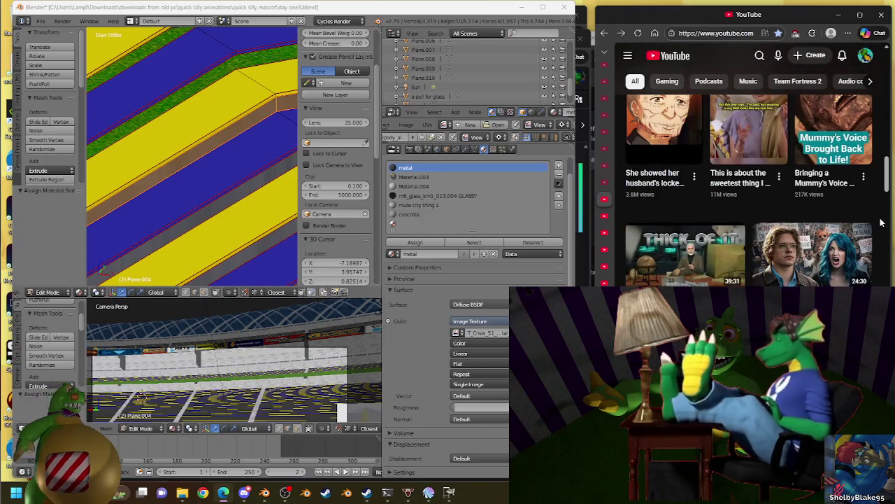
{"action": "scroll", "coordinate": [882, 223], "scroll_direction": "down", "scroll_amount": 2}
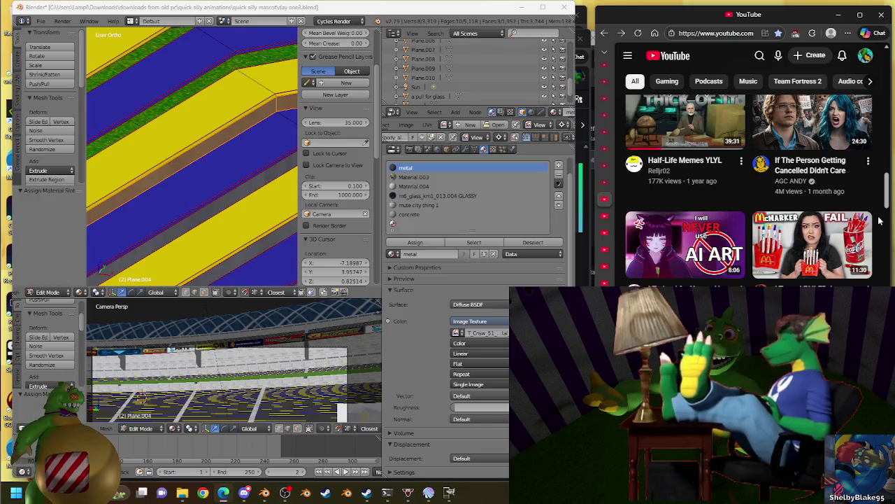
{"action": "scroll", "coordinate": [885, 221], "scroll_direction": "down", "scroll_amount": 2}
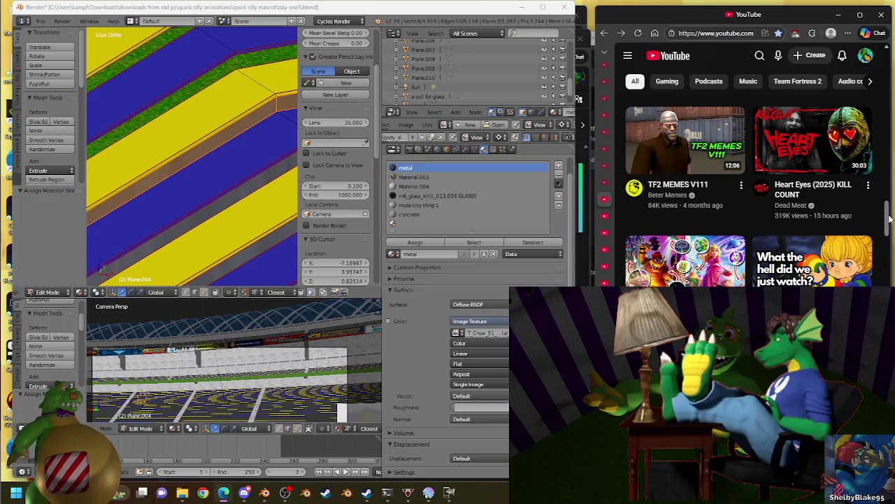
{"action": "scroll", "coordinate": [889, 218], "scroll_direction": "down", "scroll_amount": 1}
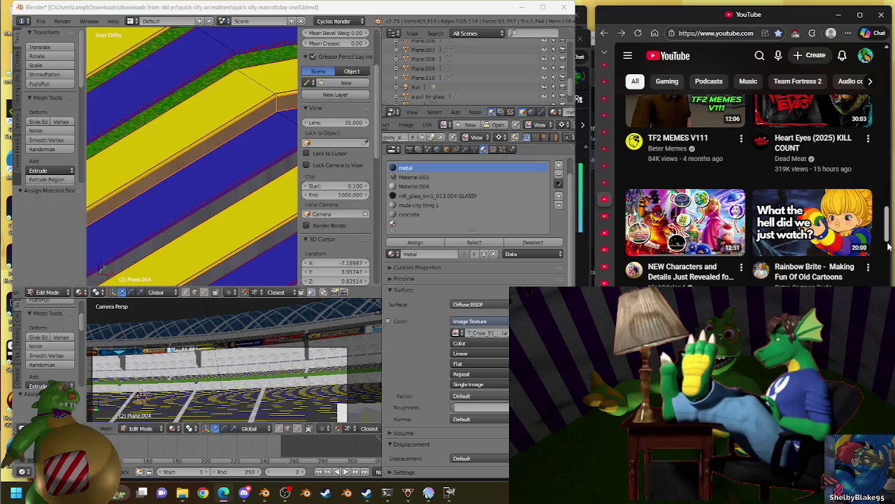
{"action": "scroll", "coordinate": [889, 247], "scroll_direction": "down", "scroll_amount": 3}
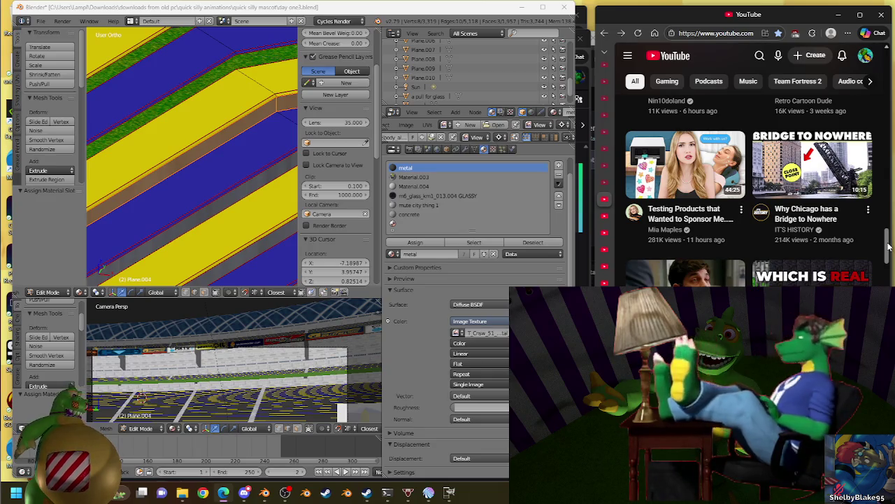
{"action": "mouse_move", "coordinate": [812, 165]}
{"action": "left_click", "coordinate": [766, 177]}
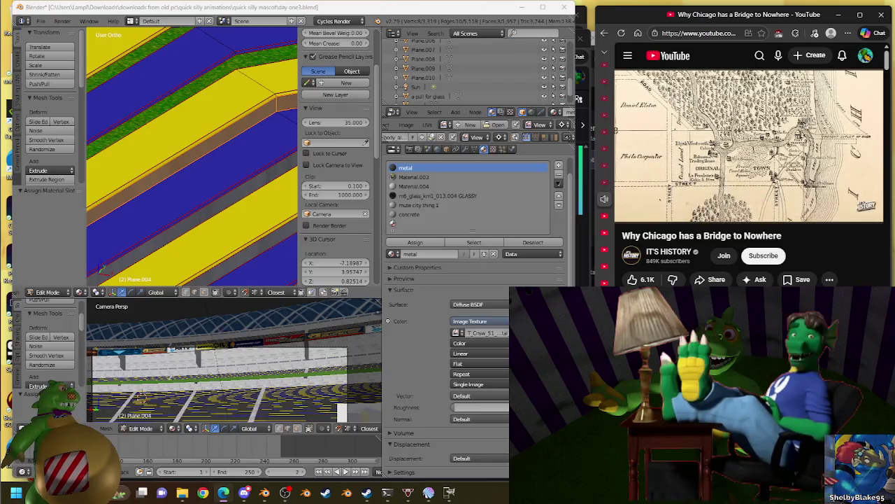
- Dismiss the accidentally opened Windows widgets panel while the Chicago video plays
{"action": "key", "text": "super+w"}
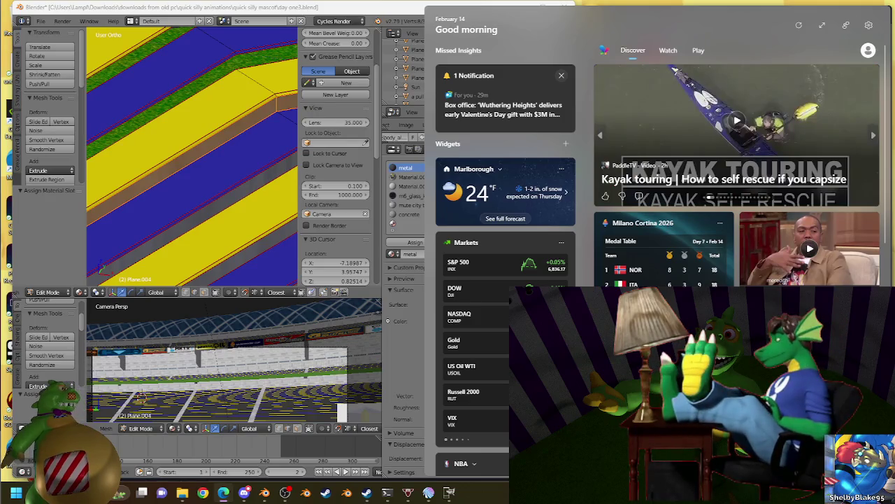
{"action": "left_click", "coordinate": [345, 9]}
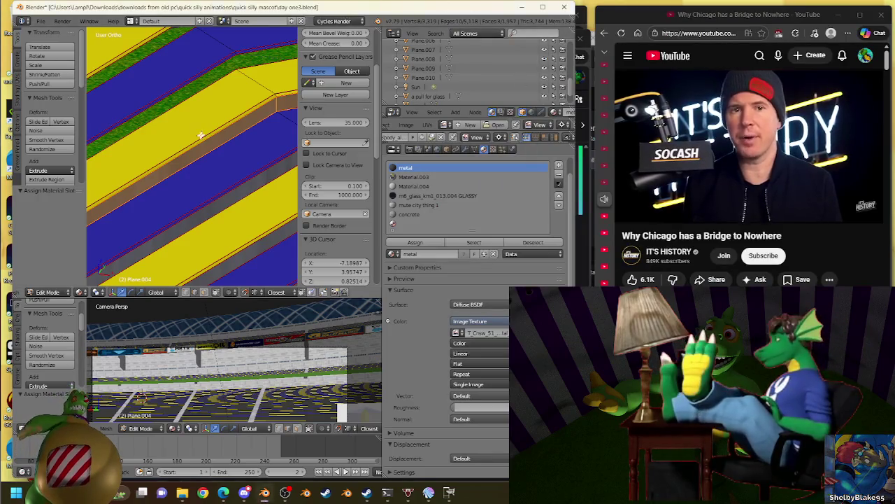
- Select the edge path along one seating tier and orbit to see the stepped tiers
{"action": "scroll", "coordinate": [172, 118], "scroll_direction": "down", "scroll_amount": 2}
{"action": "scroll", "coordinate": [213, 113], "scroll_direction": "down", "scroll_amount": 2}
{"action": "scroll", "coordinate": [210, 161], "scroll_direction": "down", "scroll_amount": 3}
{"action": "scroll", "coordinate": [210, 158], "scroll_direction": "up", "scroll_amount": 1}
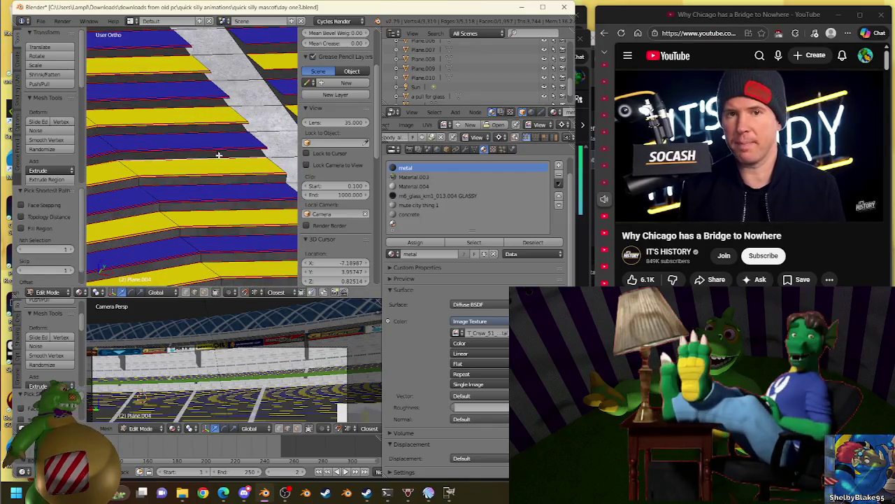
{"action": "right_click", "coordinate": [220, 154], "text": "ctrl"}
{"action": "scroll", "coordinate": [231, 151], "scroll_direction": "up", "scroll_amount": 2}
{"action": "scroll", "coordinate": [220, 161], "scroll_direction": "down", "scroll_amount": 3}
{"action": "middle_click_drag", "start_coordinate": [210, 161], "coordinate": [112, 177]}
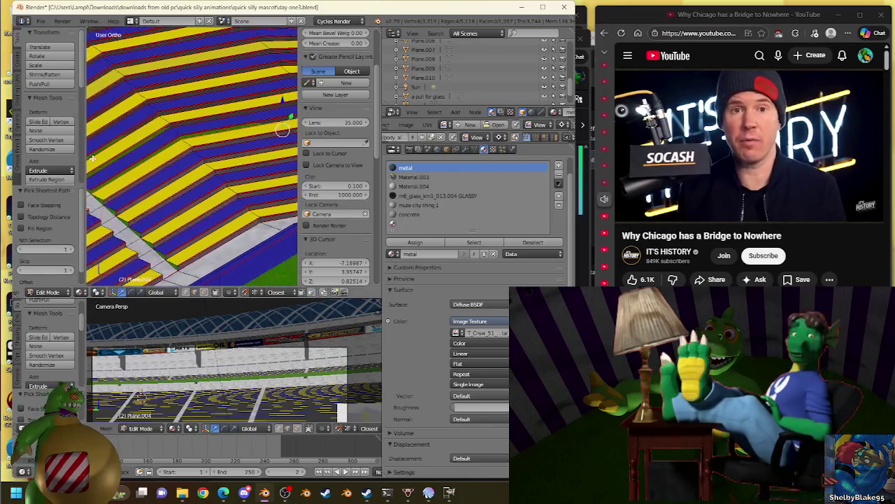
- Add the opposite tier's edge, bridge both into a step face, and assign the metal material
{"action": "scroll", "coordinate": [244, 135], "scroll_direction": "up", "scroll_amount": 2}
{"action": "scroll", "coordinate": [230, 150], "scroll_direction": "up", "scroll_amount": 2}
{"action": "scroll", "coordinate": [219, 168], "scroll_direction": "up", "scroll_amount": 2}
{"action": "scroll", "coordinate": [218, 168], "scroll_direction": "down", "scroll_amount": 1}
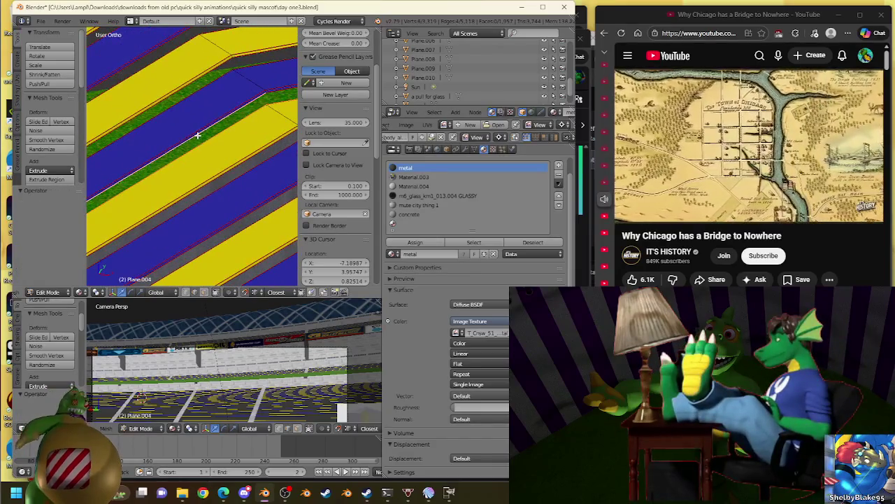
{"action": "scroll", "coordinate": [238, 151], "scroll_direction": "down", "scroll_amount": 2}
{"action": "scroll", "coordinate": [185, 166], "scroll_direction": "down", "scroll_amount": 2}
{"action": "scroll", "coordinate": [185, 166], "scroll_direction": "up", "scroll_amount": 2}
{"action": "scroll", "coordinate": [189, 157], "scroll_direction": "up", "scroll_amount": 2}
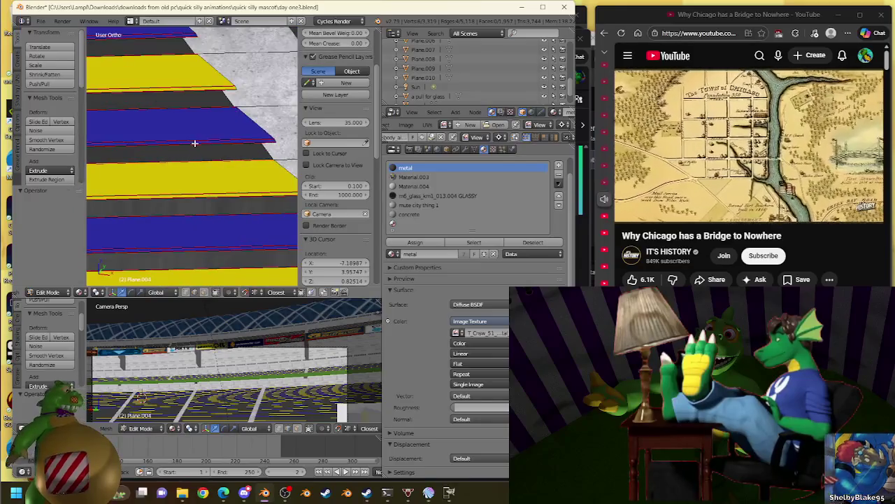
{"action": "right_click", "coordinate": [196, 147], "text": "ctrl"}
{"action": "key", "text": "w"}
{"action": "left_click", "coordinate": [175, 168]}
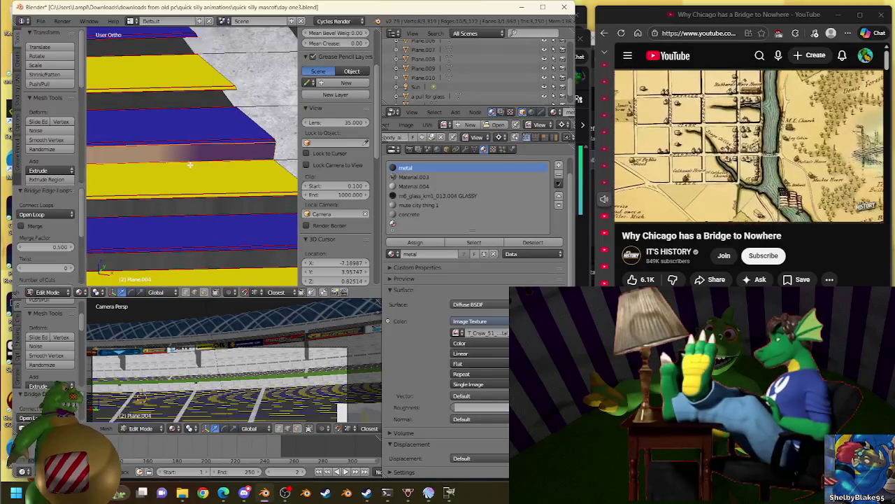
{"action": "left_click", "coordinate": [415, 242]}
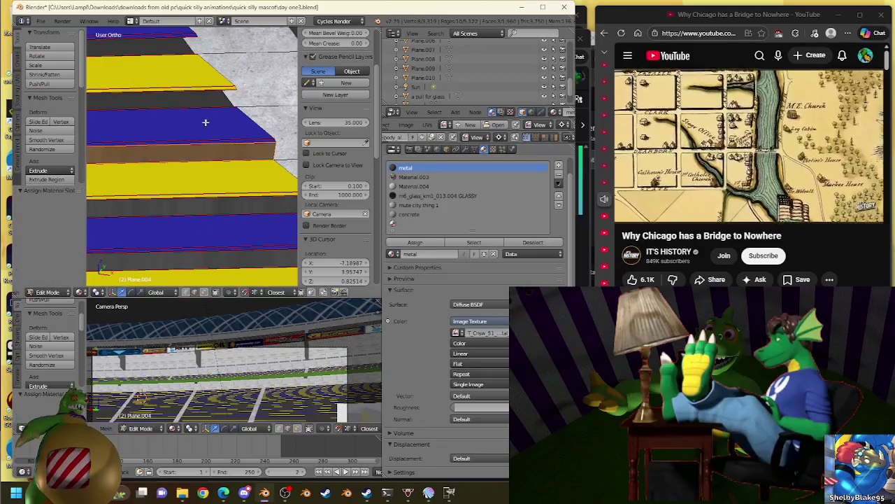
- Select a single edge on the tiers, then pause the Chicago video
{"action": "scroll", "coordinate": [208, 122], "scroll_direction": "down", "scroll_amount": 3}
{"action": "scroll", "coordinate": [166, 175], "scroll_direction": "up", "scroll_amount": 2}
{"action": "scroll", "coordinate": [221, 138], "scroll_direction": "up", "scroll_amount": 2}
{"action": "right_click", "coordinate": [159, 160]}
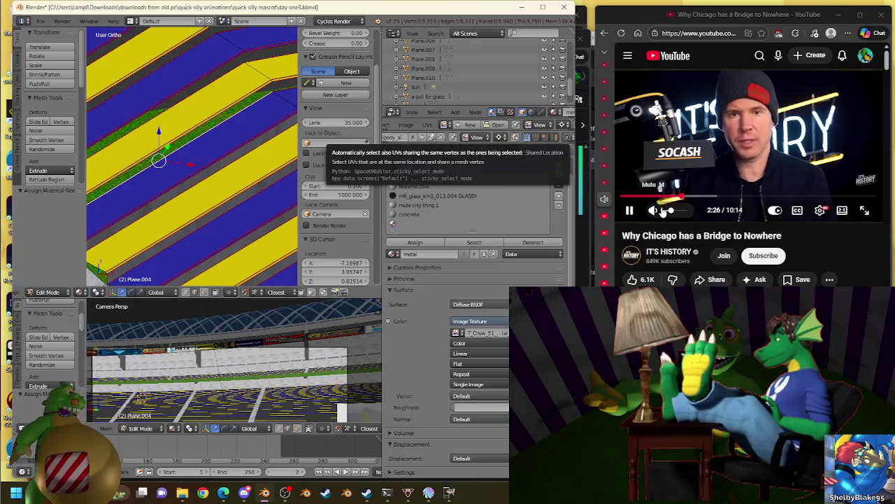
{"action": "left_click", "coordinate": [670, 170]}
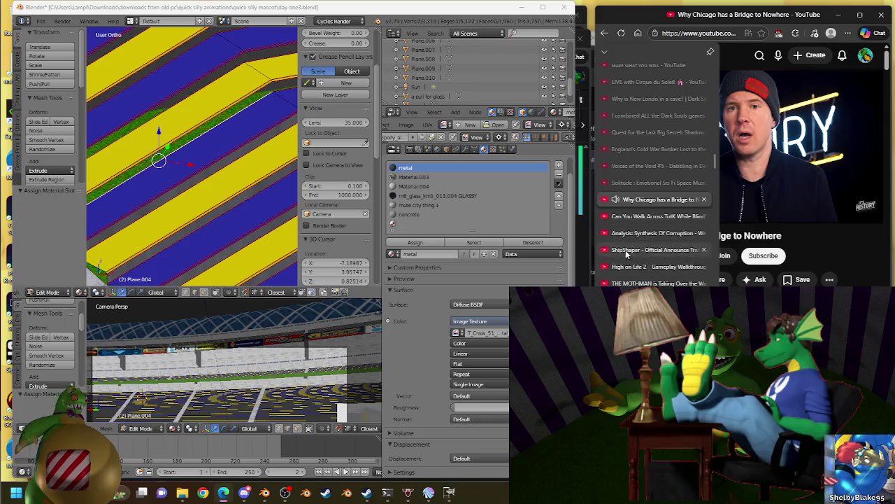
- Scroll the Edge vertical tabs list and go back toward the YouTube home feed
{"action": "scroll", "coordinate": [627, 252], "scroll_direction": "down", "scroll_amount": 3}
{"action": "scroll", "coordinate": [627, 254], "scroll_direction": "up", "scroll_amount": 2}
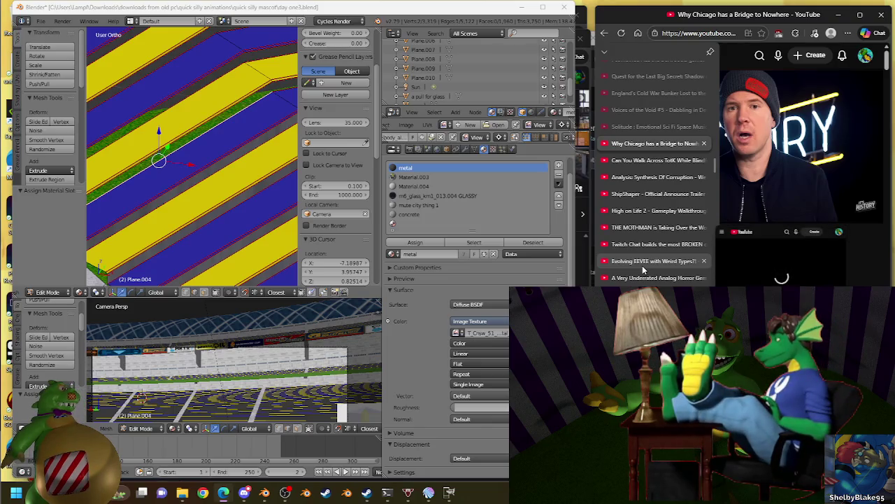
{"action": "scroll", "coordinate": [642, 265], "scroll_direction": "down", "scroll_amount": 3}
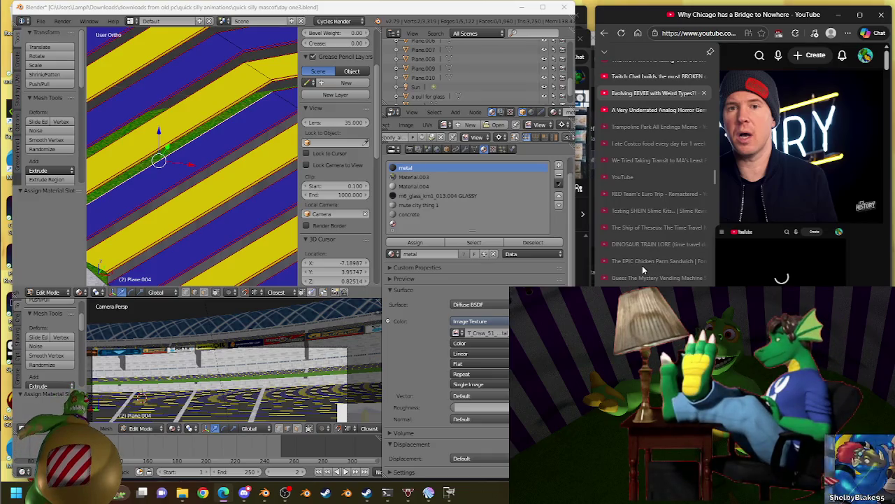
{"action": "scroll", "coordinate": [642, 265], "scroll_direction": "up", "scroll_amount": 3}
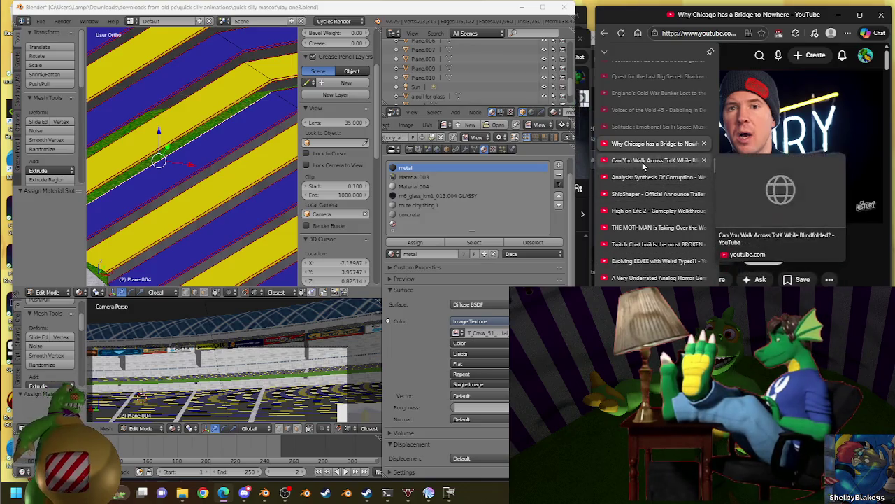
{"action": "left_click", "coordinate": [603, 34]}
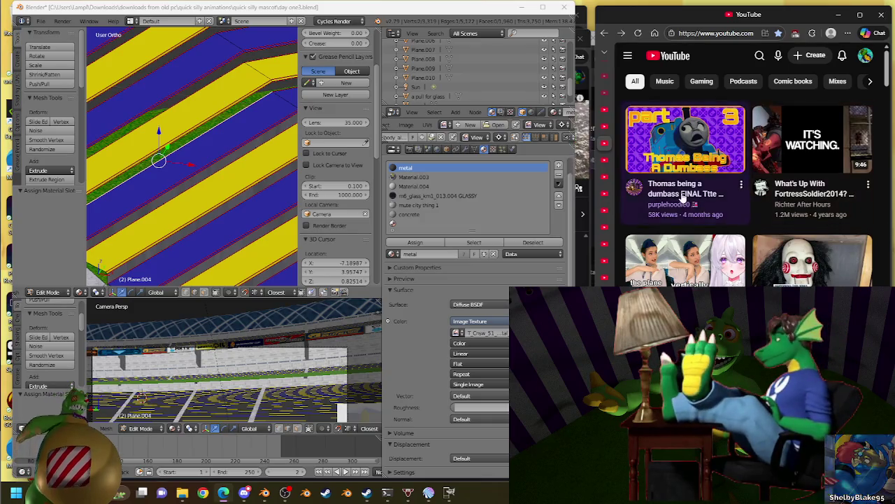
{"action": "mouse_move", "coordinate": [685, 139]}
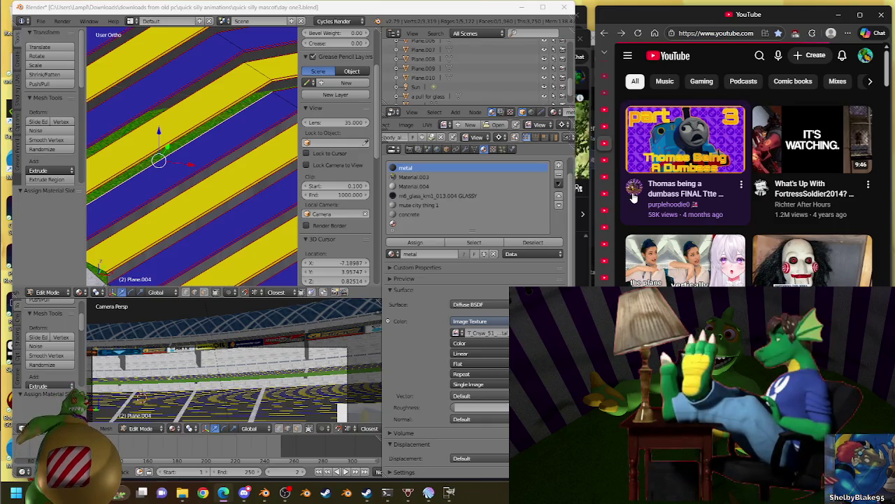
- Open the Thomas video creator's channel and scroll through its home page
{"action": "left_click", "coordinate": [634, 196]}
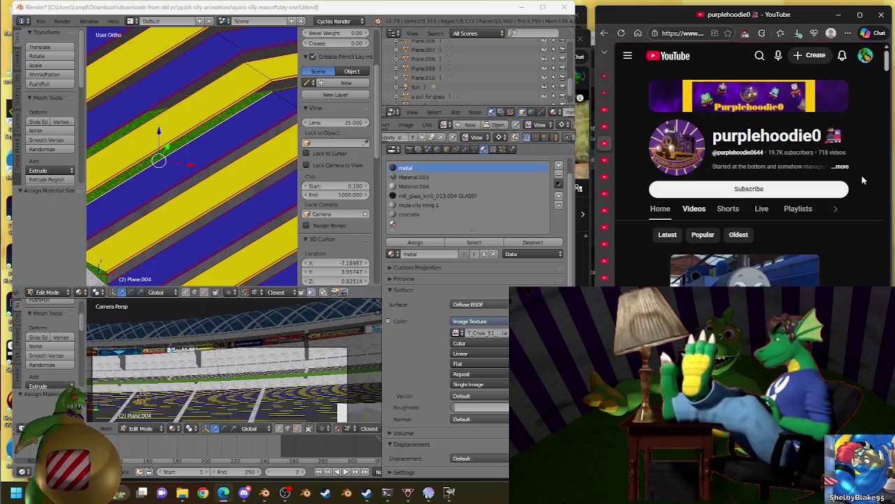
{"action": "scroll", "coordinate": [862, 180], "scroll_direction": "down", "scroll_amount": 3}
{"action": "scroll", "coordinate": [863, 180], "scroll_direction": "down", "scroll_amount": 3}
{"action": "scroll", "coordinate": [862, 180], "scroll_direction": "down", "scroll_amount": 3}
{"action": "scroll", "coordinate": [862, 180], "scroll_direction": "down", "scroll_amount": 3}
{"action": "scroll", "coordinate": [862, 180], "scroll_direction": "down", "scroll_amount": 3}
{"action": "scroll", "coordinate": [861, 179], "scroll_direction": "down", "scroll_amount": 3}
{"action": "scroll", "coordinate": [862, 180], "scroll_direction": "up", "scroll_amount": 3}
{"action": "scroll", "coordinate": [862, 180], "scroll_direction": "up", "scroll_amount": 3}
{"action": "scroll", "coordinate": [862, 180], "scroll_direction": "up", "scroll_amount": 3}
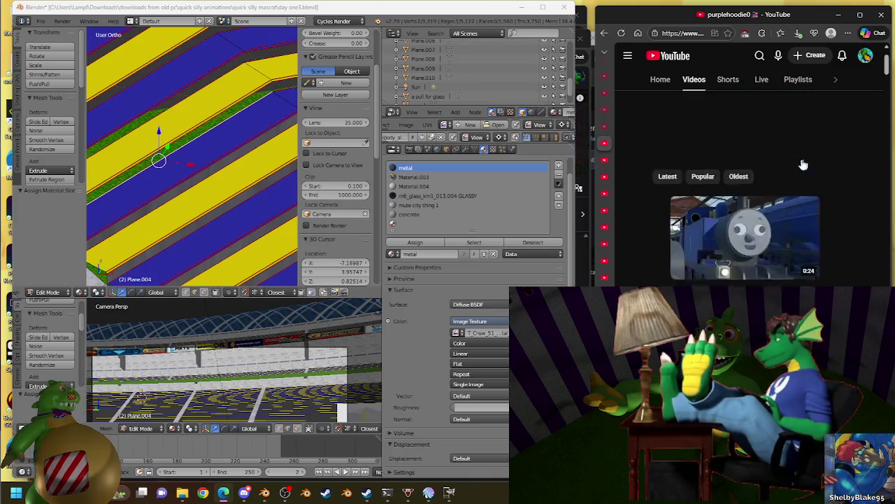
{"action": "scroll", "coordinate": [744, 163], "scroll_direction": "up", "scroll_amount": 3}
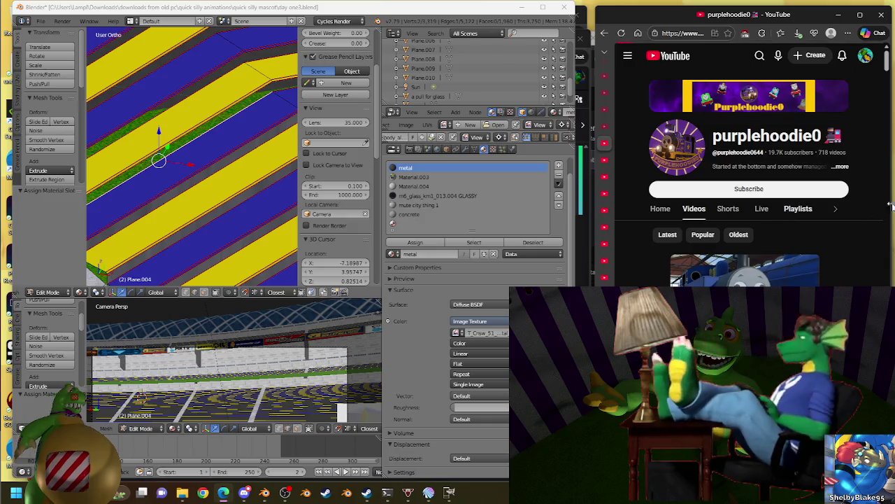
- Browse through the channel's Playlists tab
{"action": "left_click", "coordinate": [794, 209]}
{"action": "scroll", "coordinate": [871, 188], "scroll_direction": "down", "scroll_amount": 2}
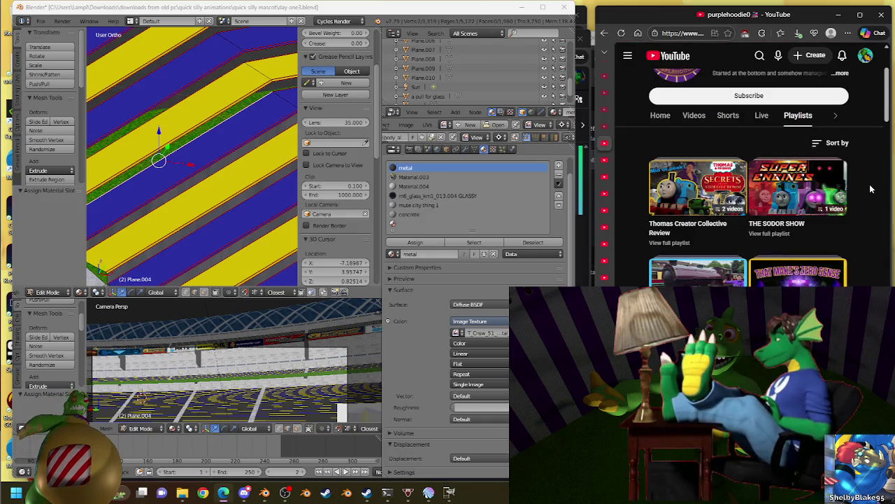
{"action": "scroll", "coordinate": [871, 189], "scroll_direction": "down", "scroll_amount": 1}
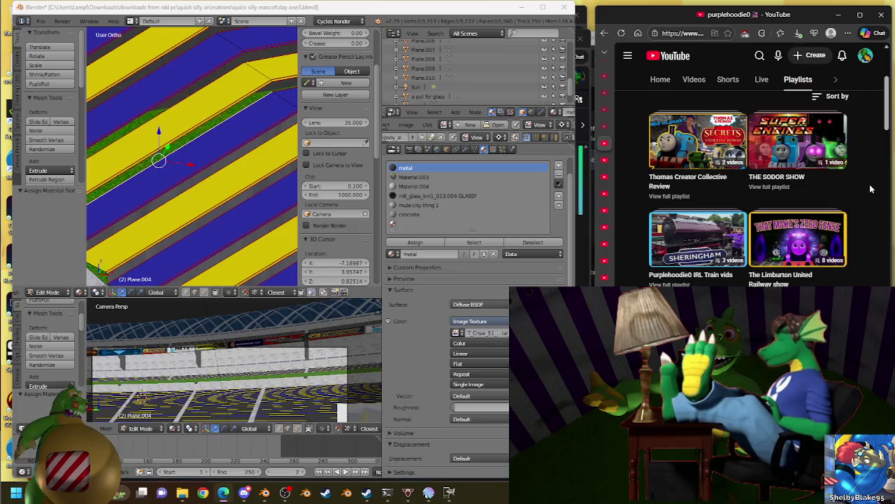
{"action": "scroll", "coordinate": [871, 188], "scroll_direction": "down", "scroll_amount": 2}
{"action": "scroll", "coordinate": [871, 189], "scroll_direction": "down", "scroll_amount": 2}
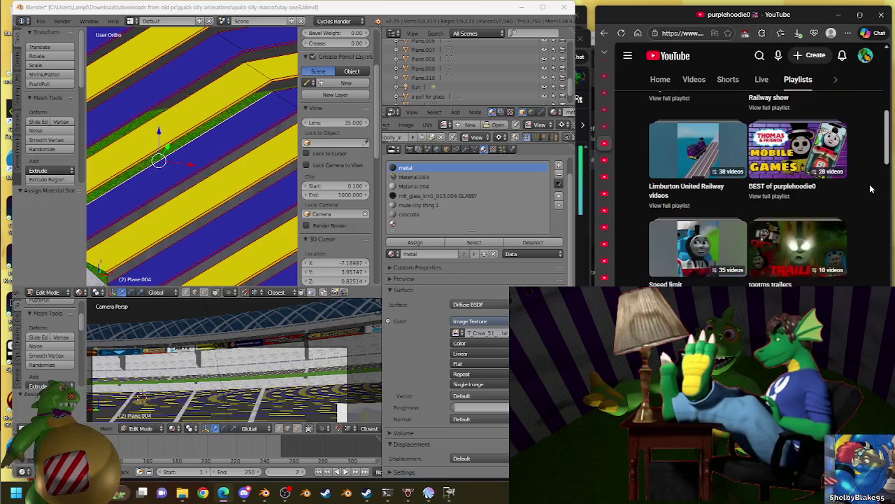
{"action": "scroll", "coordinate": [871, 189], "scroll_direction": "down", "scroll_amount": 2}
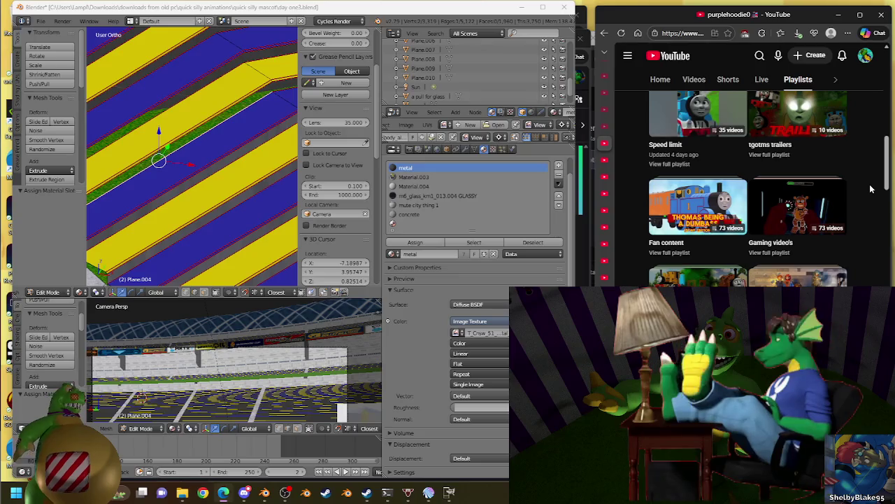
{"action": "scroll", "coordinate": [871, 189], "scroll_direction": "down", "scroll_amount": 2}
{"action": "scroll", "coordinate": [871, 189], "scroll_direction": "down", "scroll_amount": 3}
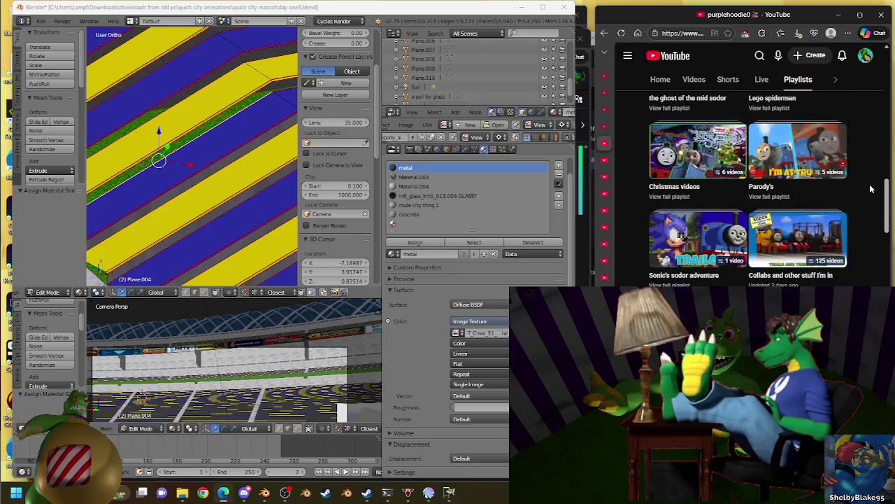
- Return to the channel page and bring up the channel search
{"action": "left_click", "coordinate": [604, 33]}
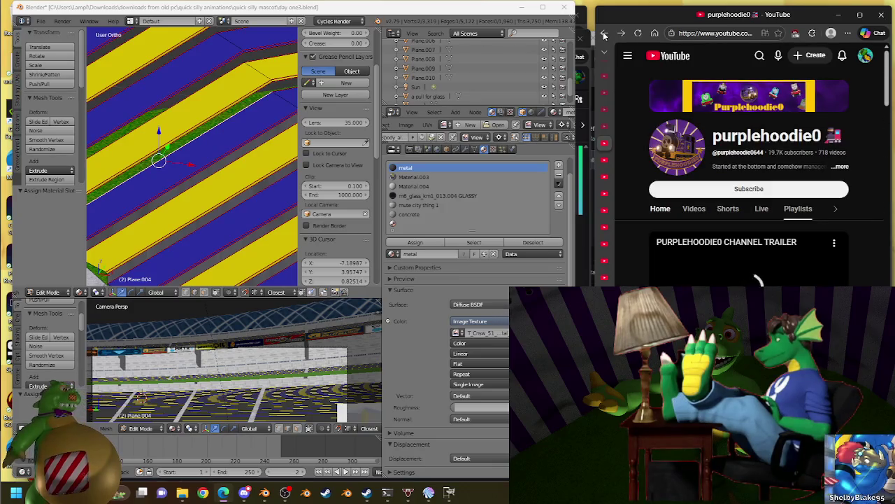
{"action": "left_click", "coordinate": [604, 34]}
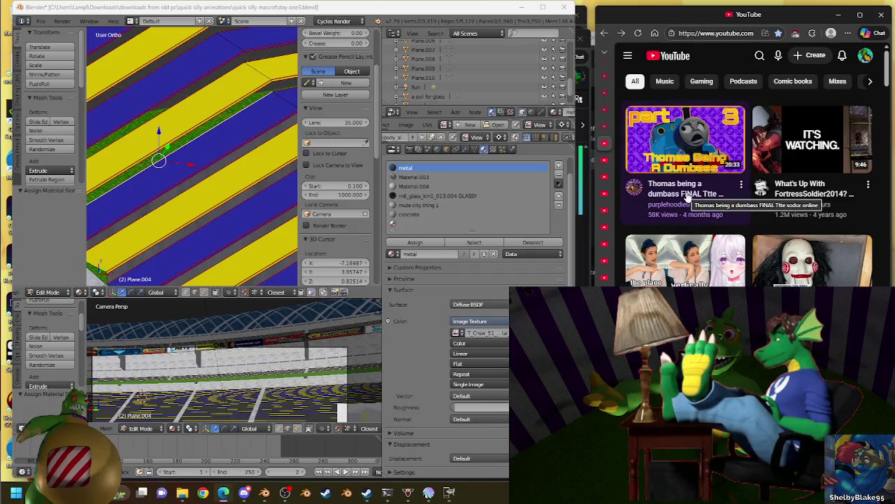
{"action": "left_click", "coordinate": [619, 37]}
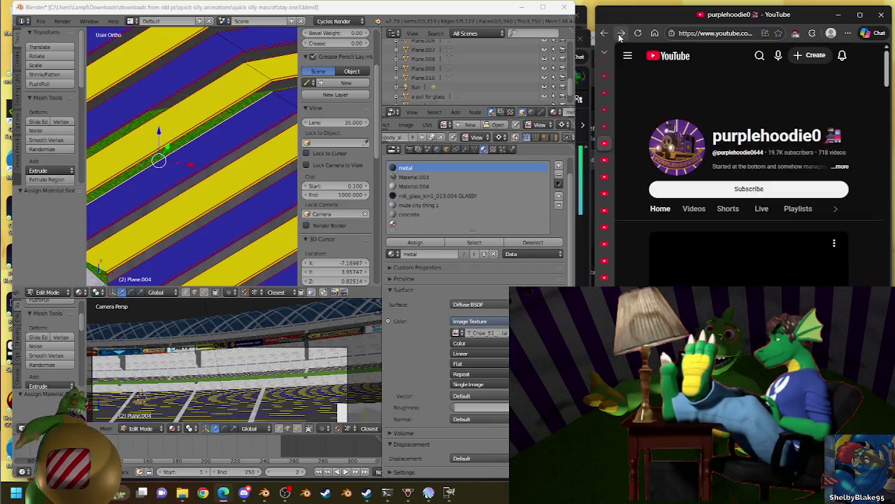
{"action": "left_click", "coordinate": [836, 209]}
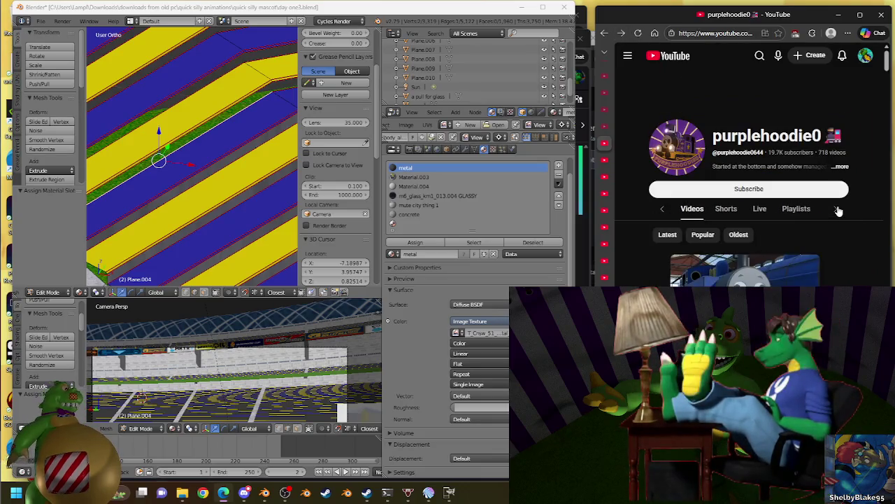
{"action": "left_click", "coordinate": [837, 209]}
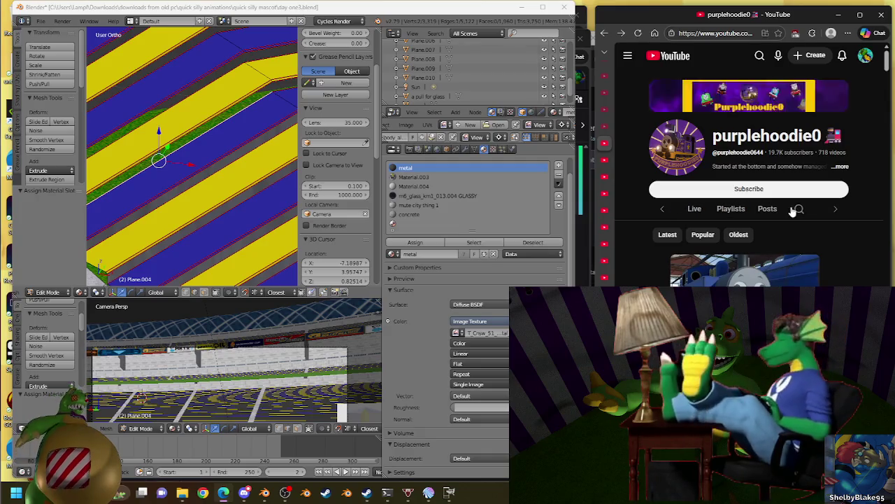
- Search the channel for 'dumbass' and scroll through the results
{"action": "type", "text": "dumbass"}
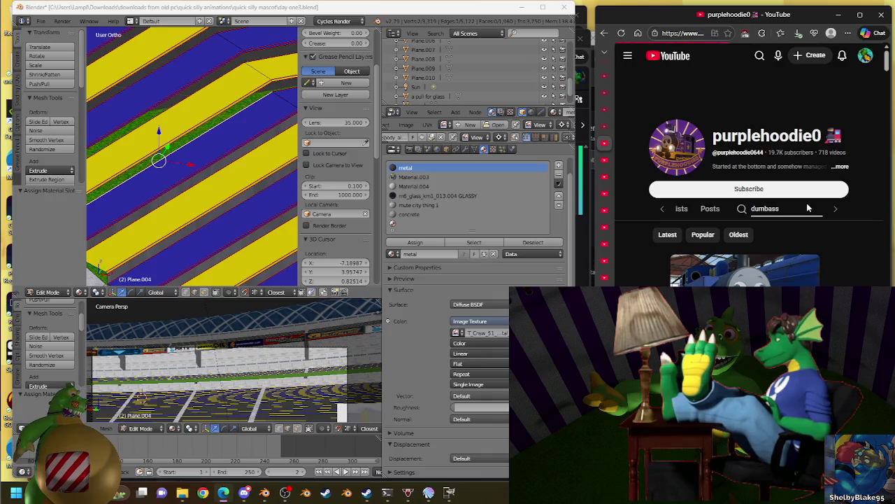
{"action": "key", "text": "Return"}
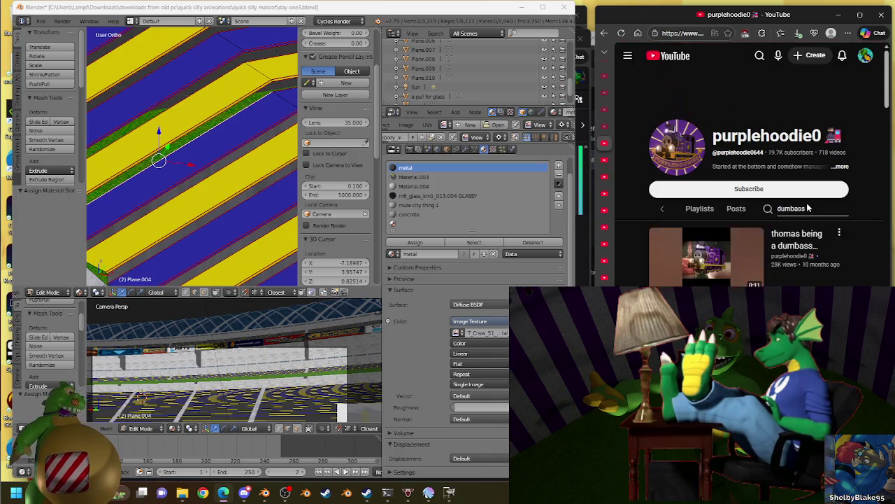
{"action": "scroll", "coordinate": [886, 229], "scroll_direction": "down", "scroll_amount": 2}
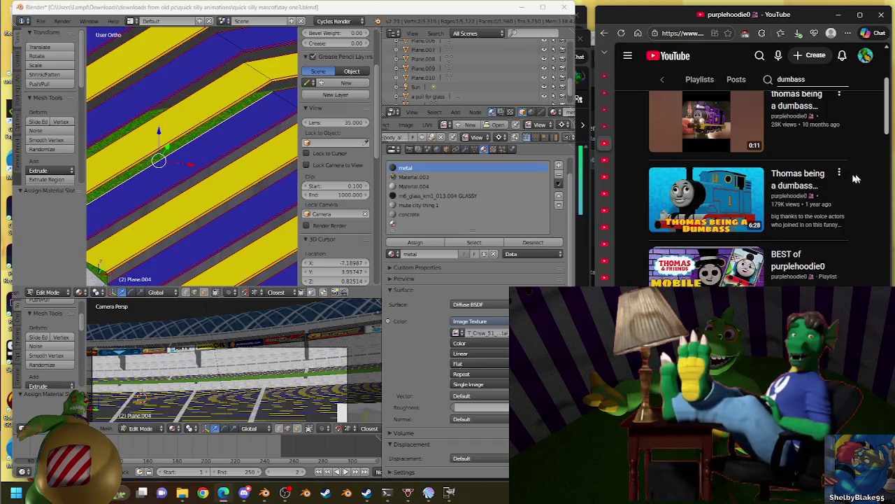
{"action": "scroll", "coordinate": [842, 183], "scroll_direction": "down", "scroll_amount": 2}
{"action": "scroll", "coordinate": [842, 183], "scroll_direction": "down", "scroll_amount": 2}
{"action": "scroll", "coordinate": [881, 190], "scroll_direction": "up", "scroll_amount": 1}
{"action": "scroll", "coordinate": [881, 191], "scroll_direction": "down", "scroll_amount": 1}
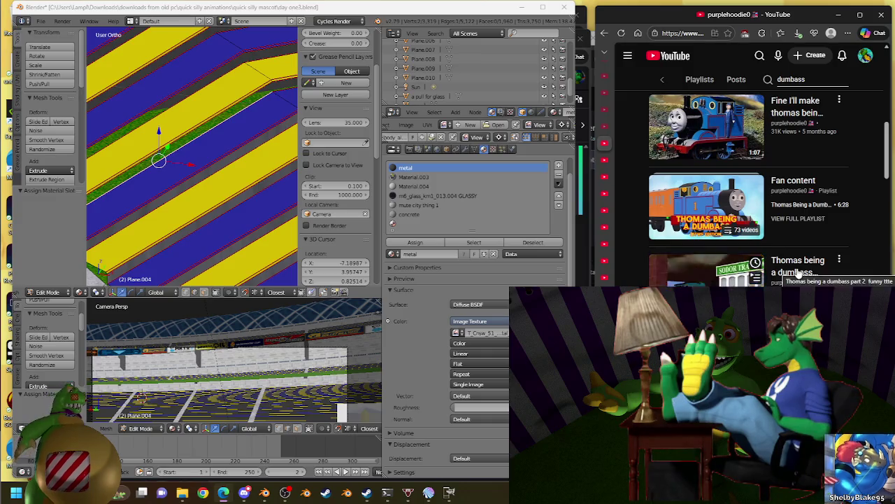
{"action": "scroll", "coordinate": [816, 238], "scroll_direction": "down", "scroll_amount": 3}
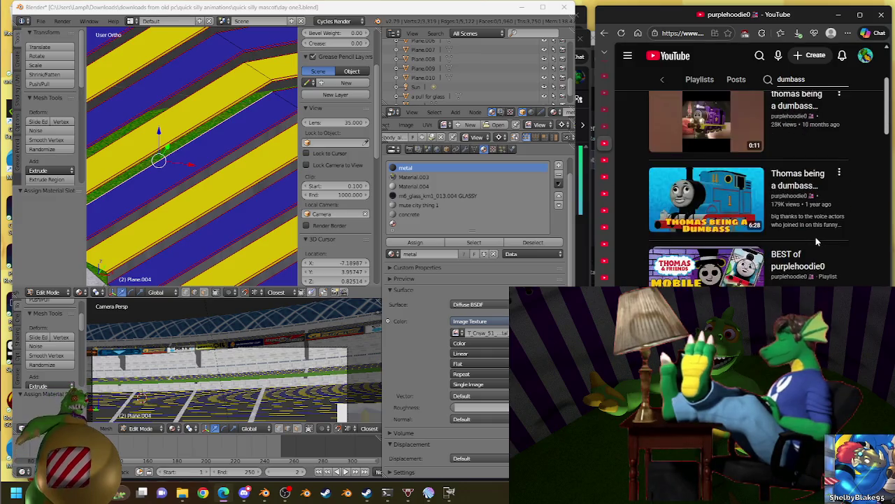
- Add the 'Thomas being a dumbass' video to the play queue
{"action": "left_click", "coordinate": [840, 173]}
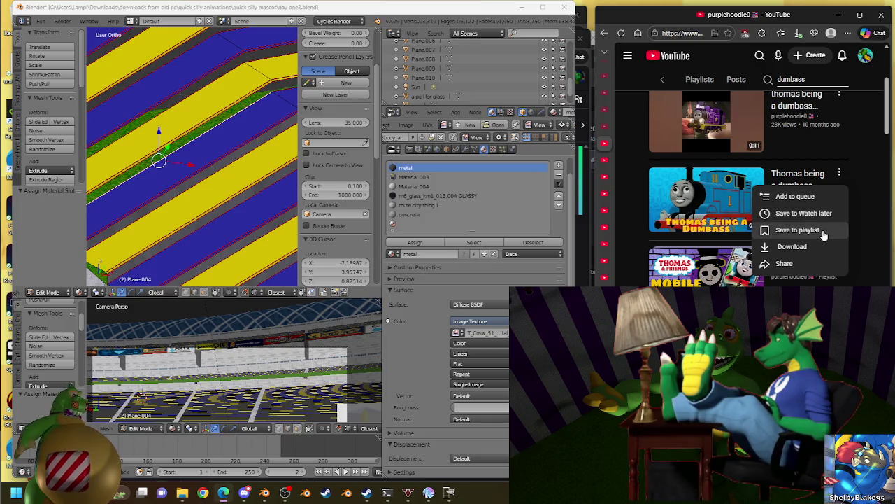
{"action": "left_click", "coordinate": [796, 195]}
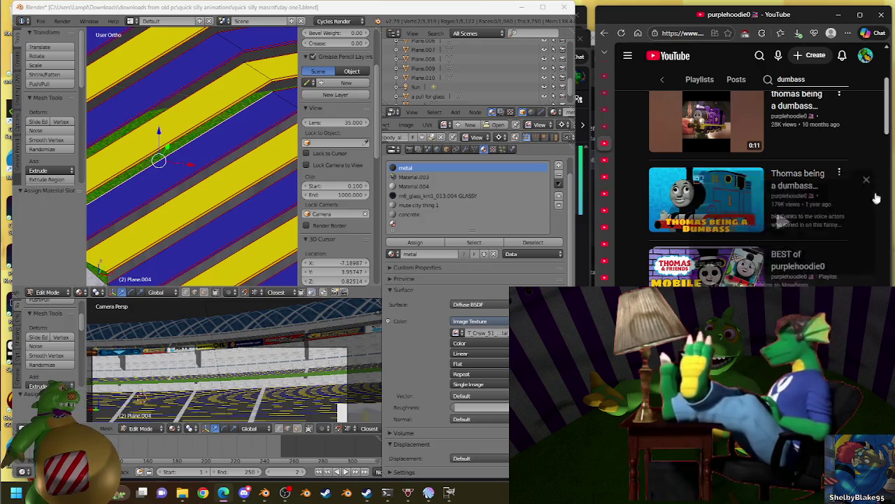
{"action": "scroll", "coordinate": [862, 132], "scroll_direction": "up", "scroll_amount": 2}
{"action": "scroll", "coordinate": [862, 133], "scroll_direction": "up", "scroll_amount": 2}
{"action": "scroll", "coordinate": [862, 133], "scroll_direction": "up", "scroll_amount": 2}
{"action": "scroll", "coordinate": [862, 133], "scroll_direction": "up", "scroll_amount": 1}
{"action": "scroll", "coordinate": [862, 132], "scroll_direction": "up", "scroll_amount": 1}
{"action": "scroll", "coordinate": [862, 130], "scroll_direction": "down", "scroll_amount": 1}
{"action": "scroll", "coordinate": [861, 128], "scroll_direction": "down", "scroll_amount": 1}
{"action": "scroll", "coordinate": [862, 126], "scroll_direction": "up", "scroll_amount": 1}
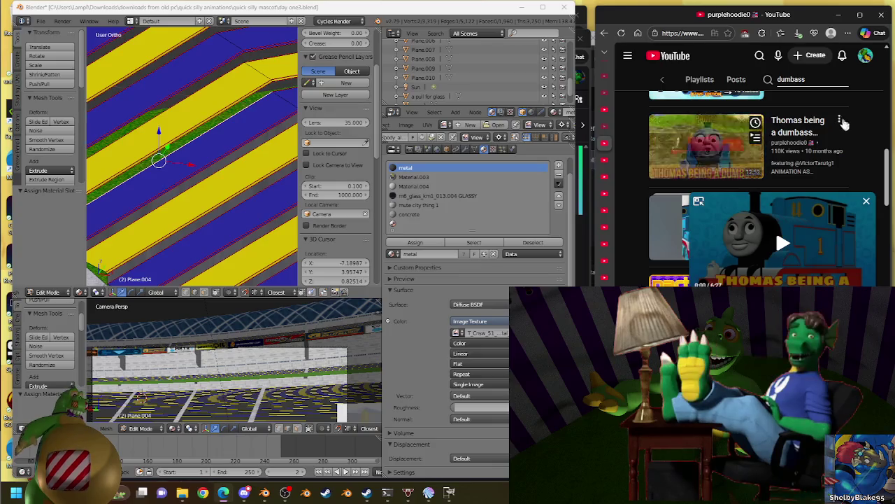
- Expand the mini-player into the full player and start the Thomas video
{"action": "left_click", "coordinate": [843, 120]}
{"action": "scroll", "coordinate": [871, 117], "scroll_direction": "up", "scroll_amount": 1}
{"action": "scroll", "coordinate": [870, 117], "scroll_direction": "down", "scroll_amount": 1}
{"action": "left_click", "coordinate": [841, 142]}
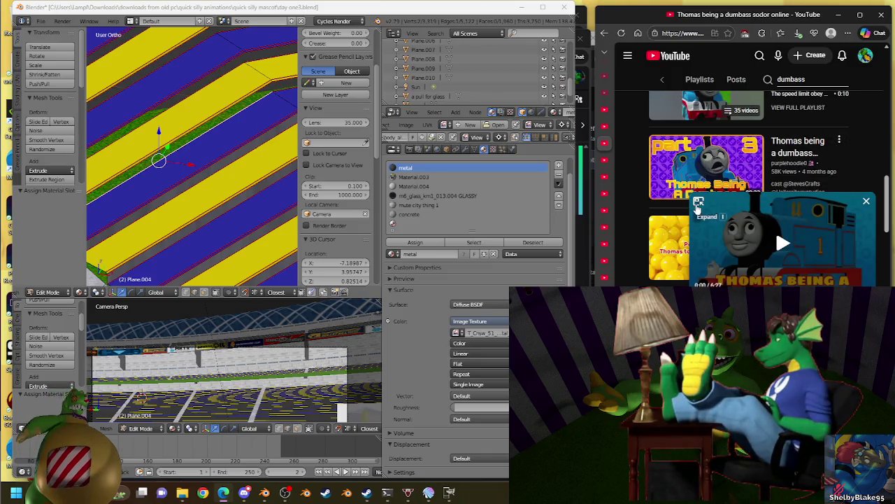
{"action": "left_click", "coordinate": [699, 204]}
{"action": "left_click", "coordinate": [752, 147]}
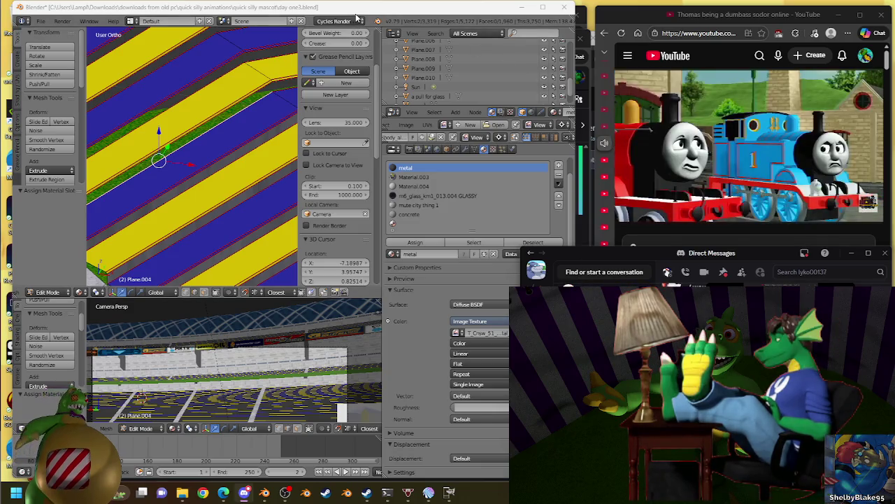
- Let the Thomas video play, then bring the Blender stadium model back to the front
{"action": "left_click", "coordinate": [287, 126]}
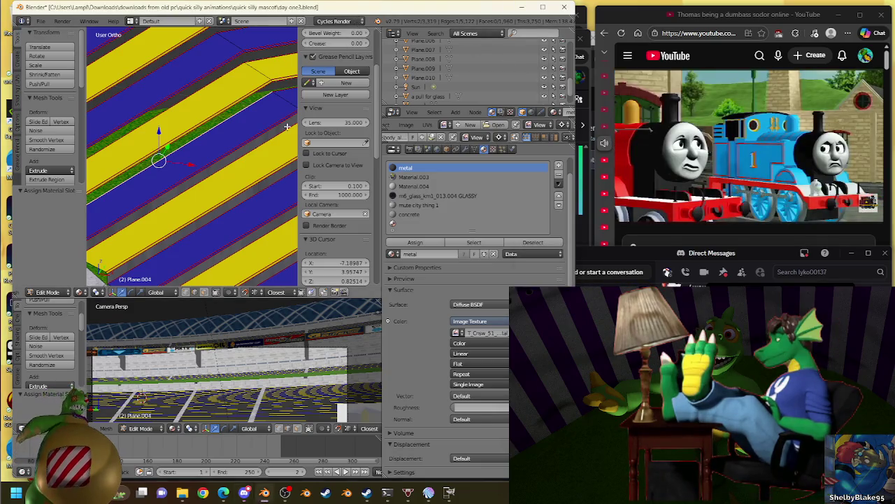
- Bridge the selected tier edge paths with new faces and assign them the metal material
{"action": "mouse_move", "coordinate": [184, 160]}
{"action": "middle_mouse_down"}
{"action": "mouse_move", "coordinate": [193, 143]}
{"action": "mouse_move", "coordinate": [109, 196]}
{"action": "middle_mouse_up"}
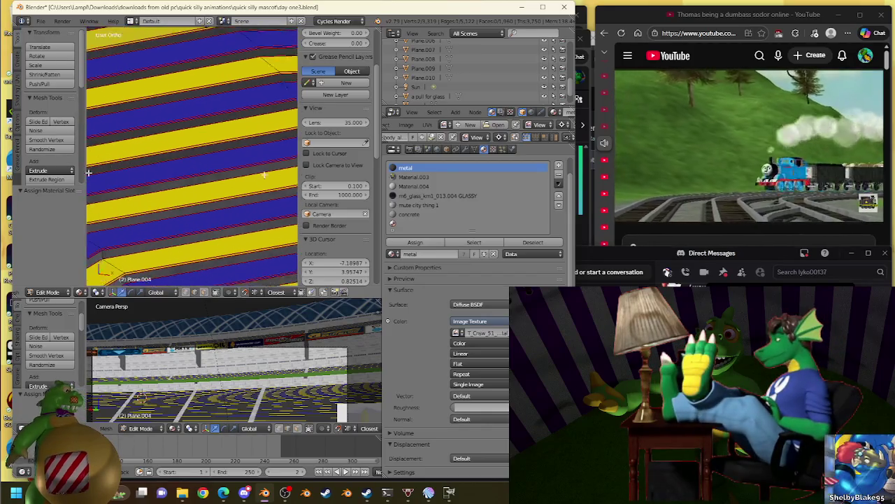
{"action": "right_click", "coordinate": [249, 163], "text": "ctrl"}
{"action": "mouse_move", "coordinate": [249, 162]}
{"action": "middle_mouse_down"}
{"action": "mouse_move", "coordinate": [217, 114]}
{"action": "mouse_move", "coordinate": [244, 164]}
{"action": "mouse_move", "coordinate": [231, 186]}
{"action": "mouse_move", "coordinate": [228, 161]}
{"action": "middle_mouse_up"}
{"action": "key", "text": "KP_5"}
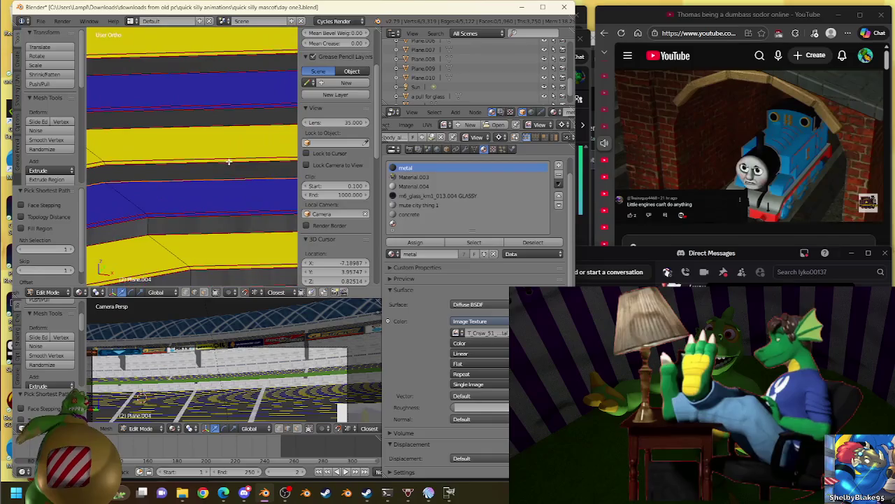
{"action": "key", "text": "w"}
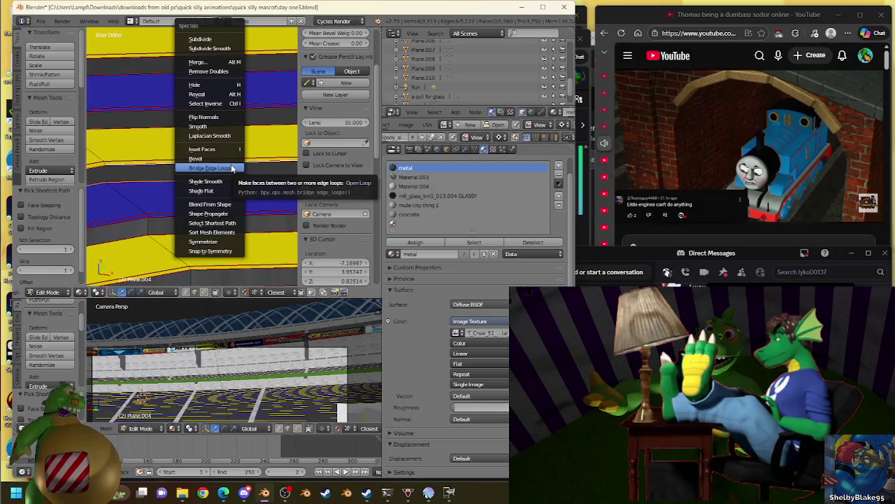
{"action": "left_click", "coordinate": [232, 168]}
{"action": "left_click", "coordinate": [403, 242]}
- Give another gap's step faces the metal material, then select the next gap's edge path
{"action": "mouse_move", "coordinate": [231, 168]}
{"action": "middle_mouse_down"}
{"action": "mouse_move", "coordinate": [284, 169]}
{"action": "mouse_move", "coordinate": [255, 209]}
{"action": "mouse_move", "coordinate": [112, 217]}
{"action": "mouse_move", "coordinate": [228, 229]}
{"action": "mouse_move", "coordinate": [144, 193]}
{"action": "mouse_move", "coordinate": [256, 144]}
{"action": "mouse_move", "coordinate": [119, 202]}
{"action": "middle_mouse_up"}
{"action": "scroll", "coordinate": [119, 201], "scroll_direction": "up", "scroll_amount": 3}
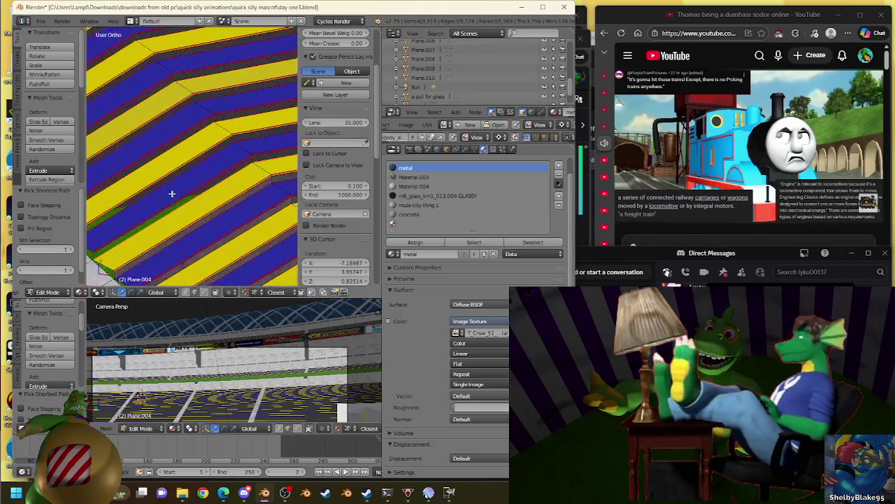
{"action": "scroll", "coordinate": [172, 191], "scroll_direction": "up", "scroll_amount": 2}
{"action": "middle_click_drag", "start_coordinate": [201, 266], "coordinate": [256, 172]}
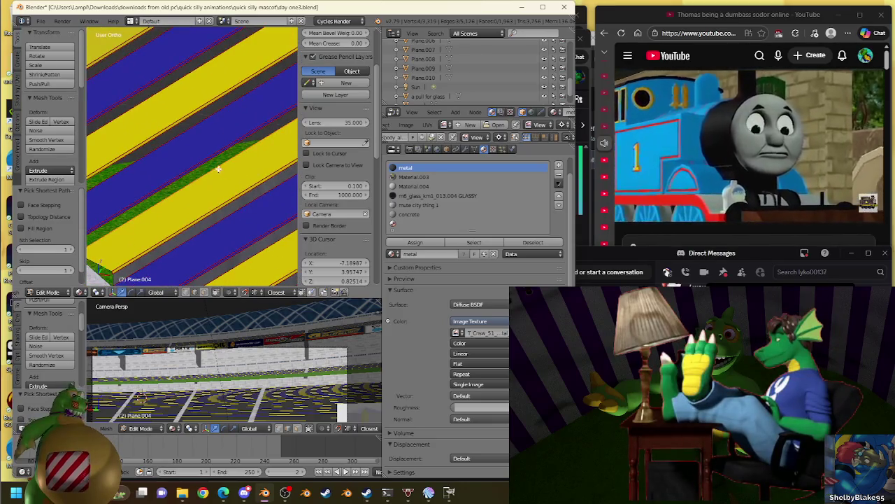
{"action": "middle_click_drag", "start_coordinate": [244, 134], "coordinate": [267, 142]}
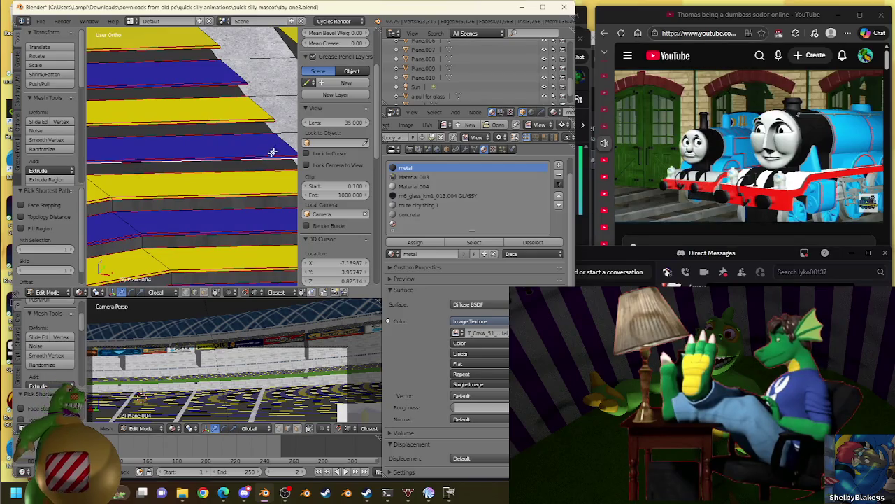
{"action": "key", "text": "w"}
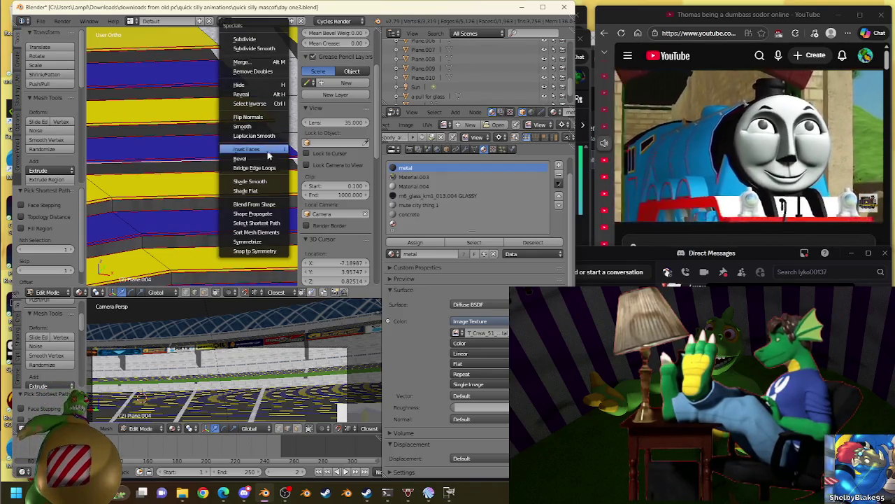
{"action": "left_click", "coordinate": [415, 243]}
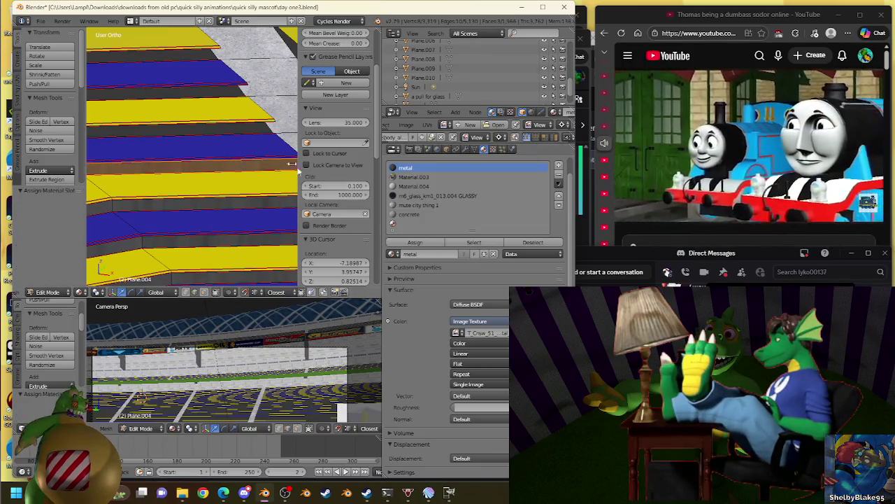
{"action": "mouse_move", "coordinate": [247, 133]}
{"action": "middle_mouse_down"}
{"action": "mouse_move", "coordinate": [184, 160]}
{"action": "mouse_move", "coordinate": [172, 149]}
{"action": "mouse_move", "coordinate": [126, 149]}
{"action": "mouse_move", "coordinate": [105, 175]}
{"action": "mouse_move", "coordinate": [237, 162]}
{"action": "mouse_move", "coordinate": [140, 175]}
{"action": "mouse_move", "coordinate": [172, 172]}
{"action": "mouse_move", "coordinate": [120, 163]}
{"action": "middle_mouse_up"}
{"action": "right_click", "coordinate": [145, 152], "text": "ctrl"}
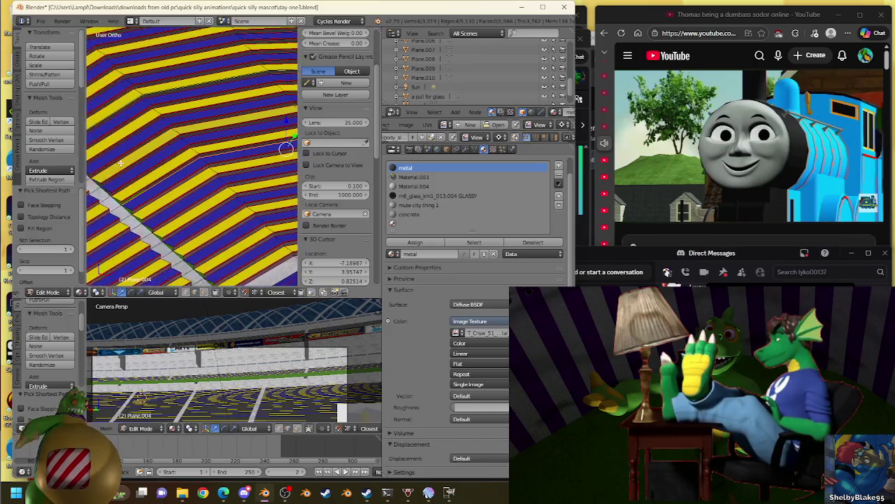
- Bridge the selected edge loops into a step face and orbit to inspect it
{"action": "scroll", "coordinate": [130, 166], "scroll_direction": "up", "scroll_amount": 4}
{"action": "key", "text": "w"}
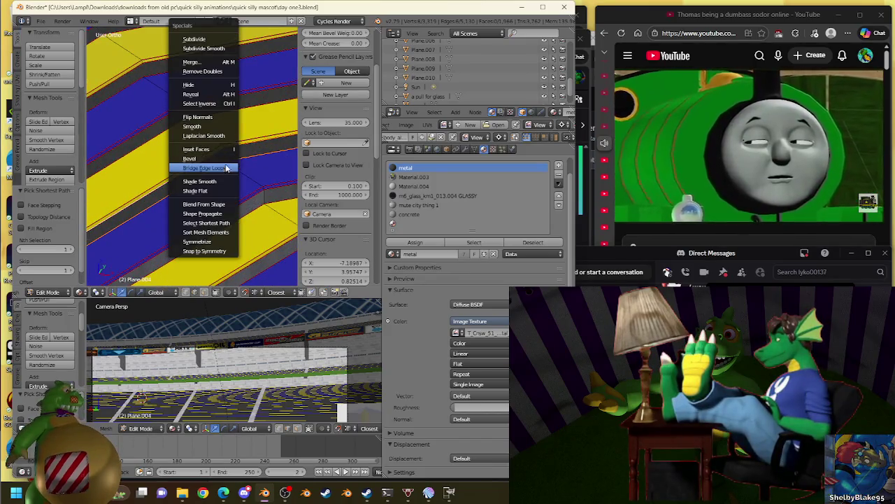
{"action": "left_click", "coordinate": [224, 168]}
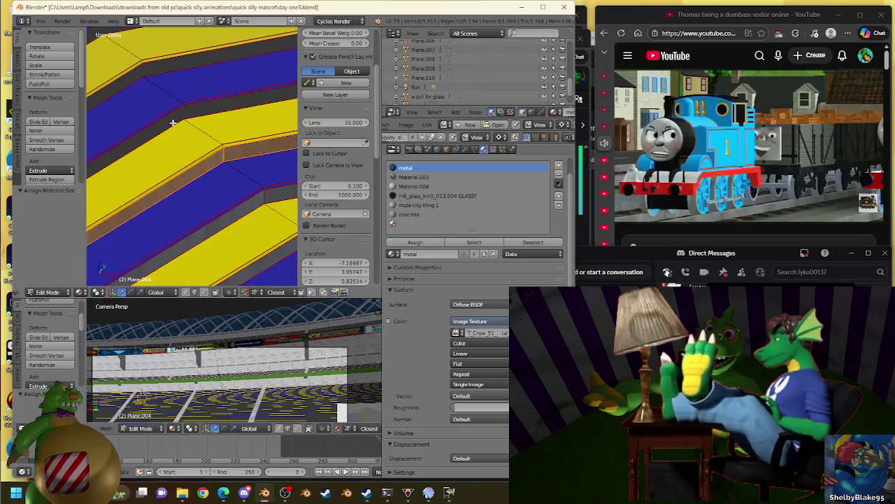
{"action": "scroll", "coordinate": [180, 128], "scroll_direction": "down", "scroll_amount": 2}
{"action": "scroll", "coordinate": [210, 137], "scroll_direction": "down", "scroll_amount": 2}
{"action": "scroll", "coordinate": [271, 152], "scroll_direction": "down", "scroll_amount": 2}
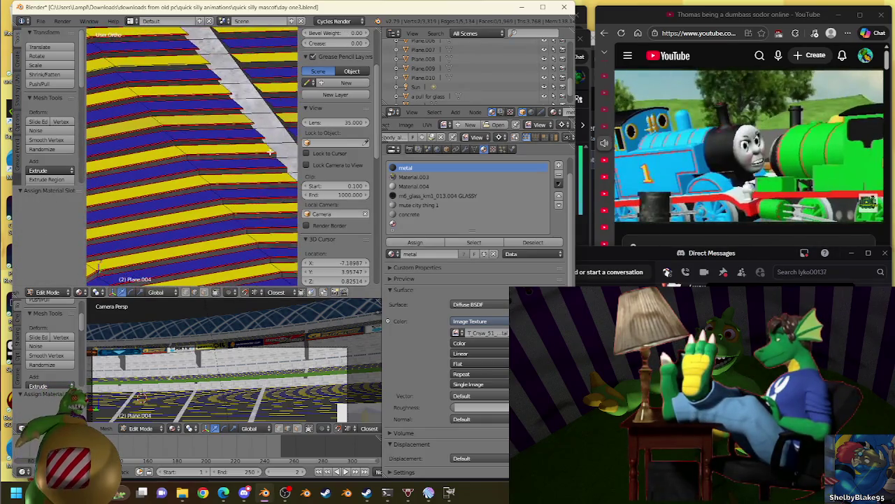
{"action": "scroll", "coordinate": [193, 158], "scroll_direction": "up", "scroll_amount": 2}
{"action": "scroll", "coordinate": [266, 144], "scroll_direction": "up", "scroll_amount": 2}
{"action": "scroll", "coordinate": [180, 149], "scroll_direction": "up", "scroll_amount": 2}
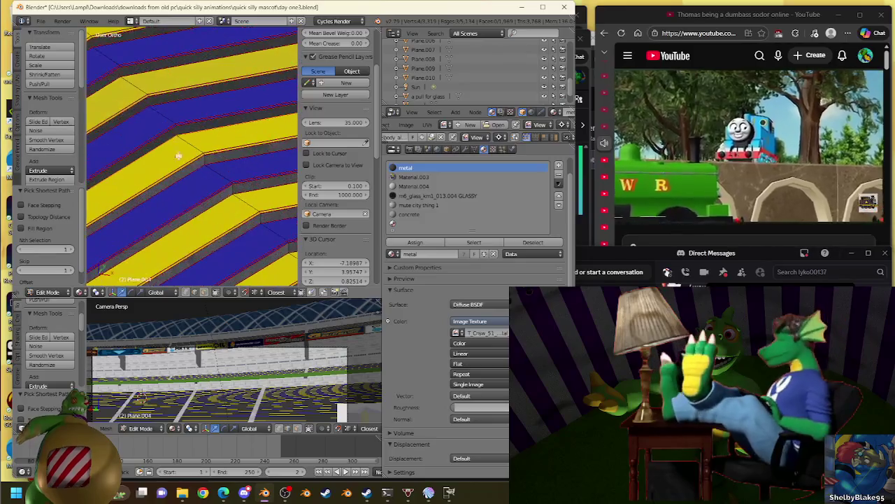
{"action": "scroll", "coordinate": [173, 159], "scroll_direction": "up", "scroll_amount": 2}
{"action": "mouse_move", "coordinate": [176, 119]}
{"action": "middle_mouse_down"}
{"action": "mouse_move", "coordinate": [214, 150]}
{"action": "mouse_move", "coordinate": [216, 142]}
{"action": "middle_mouse_up"}
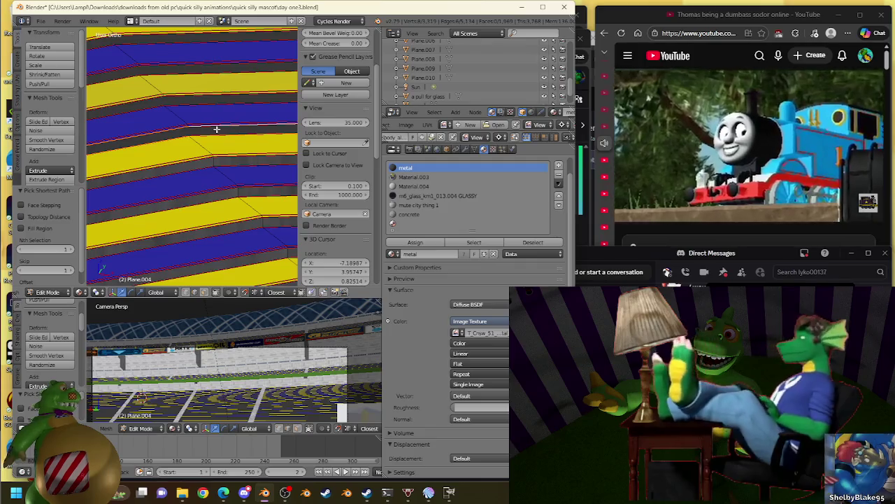
- Bridge a second gap between tiers into a face and orbit to the next gap
{"action": "key", "text": "w"}
{"action": "left_click", "coordinate": [210, 168]}
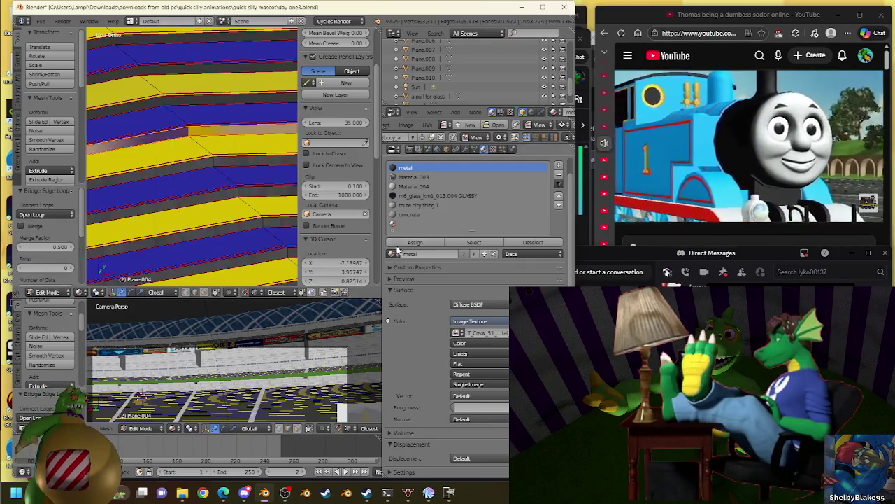
{"action": "mouse_move", "coordinate": [188, 179]}
{"action": "middle_mouse_down"}
{"action": "mouse_move", "coordinate": [114, 168]}
{"action": "mouse_move", "coordinate": [267, 163]}
{"action": "mouse_move", "coordinate": [214, 194]}
{"action": "mouse_move", "coordinate": [176, 156]}
{"action": "mouse_move", "coordinate": [260, 147]}
{"action": "mouse_move", "coordinate": [230, 180]}
{"action": "mouse_move", "coordinate": [150, 195]}
{"action": "mouse_move", "coordinate": [226, 180]}
{"action": "mouse_move", "coordinate": [194, 142]}
{"action": "mouse_move", "coordinate": [211, 172]}
{"action": "mouse_move", "coordinate": [208, 144]}
{"action": "mouse_move", "coordinate": [246, 163]}
{"action": "mouse_move", "coordinate": [210, 128]}
{"action": "middle_mouse_up"}
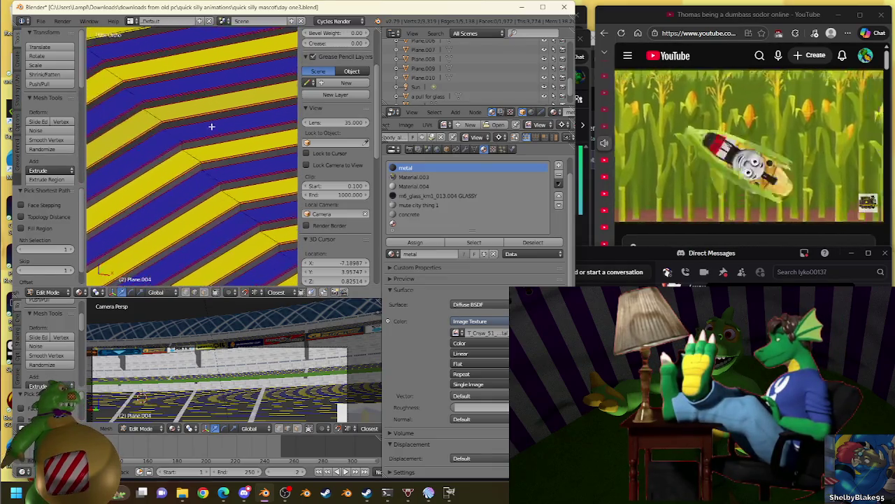
{"action": "mouse_move", "coordinate": [286, 115]}
{"action": "middle_mouse_down"}
{"action": "mouse_move", "coordinate": [115, 165]}
{"action": "mouse_move", "coordinate": [162, 184]}
{"action": "mouse_move", "coordinate": [179, 141]}
{"action": "mouse_move", "coordinate": [223, 176]}
{"action": "mouse_move", "coordinate": [180, 134]}
{"action": "mouse_move", "coordinate": [214, 154]}
{"action": "middle_mouse_up"}
{"action": "key", "text": "w"}
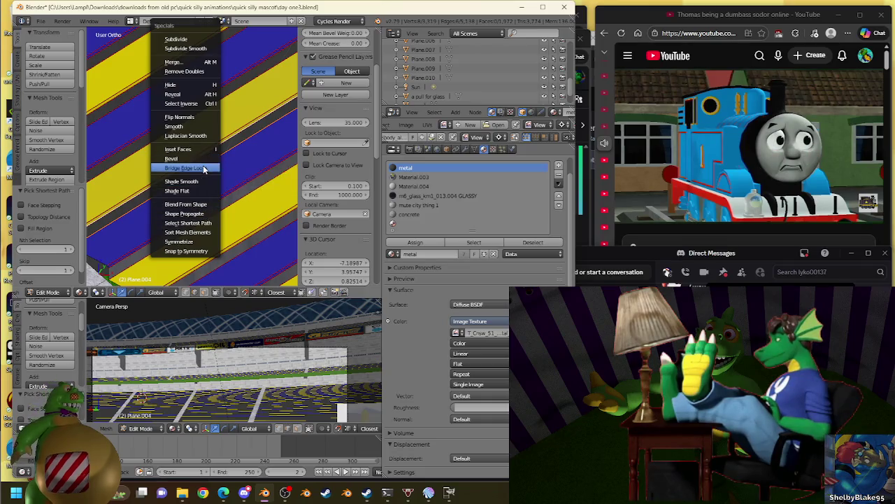
- Bridge the selected tier edges and assign the metal material to the new face
{"action": "left_click", "coordinate": [204, 169]}
{"action": "left_click", "coordinate": [429, 245]}
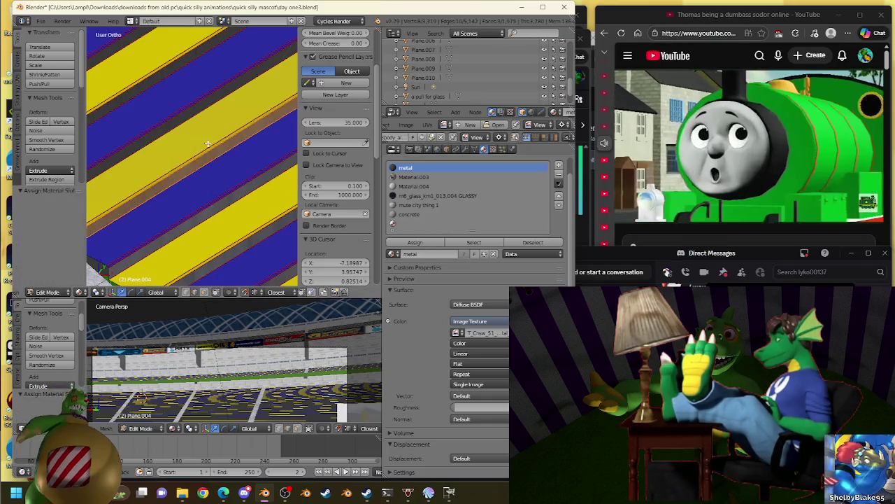
{"action": "scroll", "coordinate": [195, 130], "scroll_direction": "down", "scroll_amount": 3}
{"action": "mouse_move", "coordinate": [192, 123]}
{"action": "middle_mouse_down"}
{"action": "mouse_move", "coordinate": [269, 176]}
{"action": "mouse_move", "coordinate": [112, 167]}
{"action": "mouse_move", "coordinate": [156, 169]}
{"action": "mouse_move", "coordinate": [210, 125]}
{"action": "mouse_move", "coordinate": [136, 194]}
{"action": "mouse_move", "coordinate": [226, 160]}
{"action": "mouse_move", "coordinate": [131, 165]}
{"action": "middle_mouse_up"}
- Bridge the next two tier gaps and give the new faces the metal material
{"action": "right_click", "coordinate": [112, 166], "text": "ctrl"}
{"action": "key", "text": "w"}
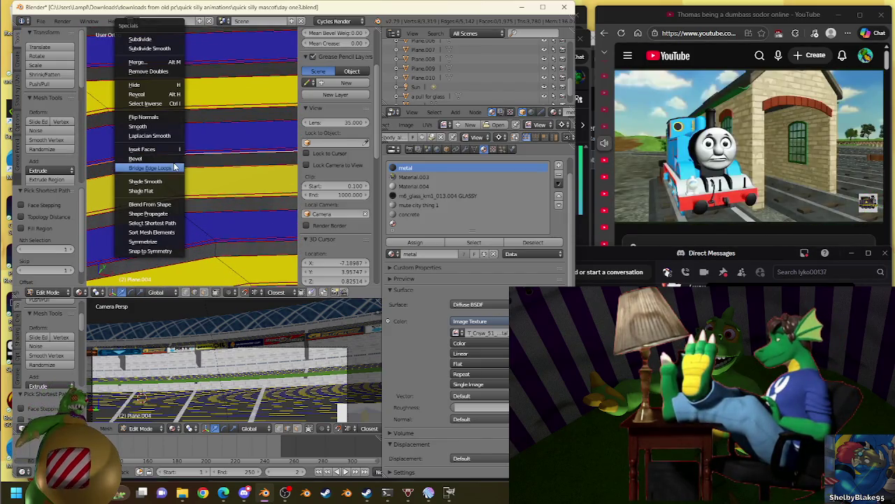
{"action": "left_click", "coordinate": [415, 242]}
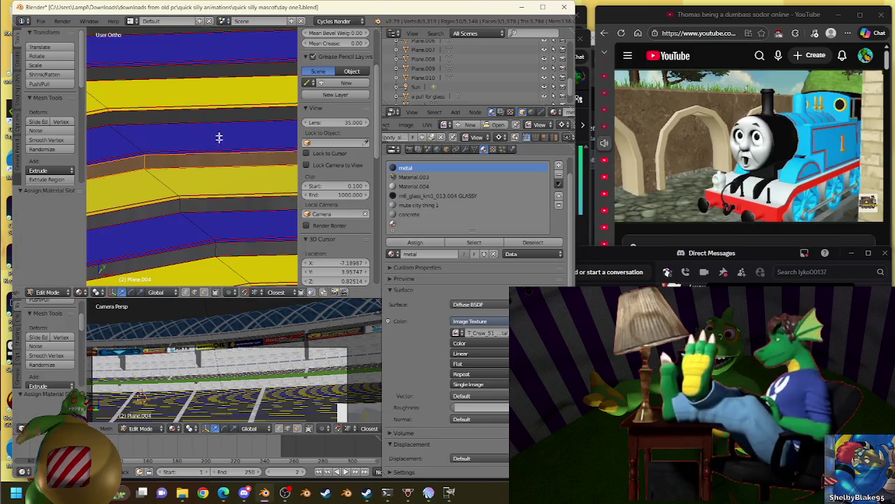
{"action": "mouse_move", "coordinate": [214, 117]}
{"action": "middle_mouse_down"}
{"action": "mouse_move", "coordinate": [203, 149]}
{"action": "mouse_move", "coordinate": [268, 148]}
{"action": "mouse_move", "coordinate": [136, 186]}
{"action": "middle_mouse_up"}
{"action": "left_click", "coordinate": [124, 194], "text": "ctrl"}
{"action": "mouse_move", "coordinate": [265, 144]}
{"action": "middle_mouse_down"}
{"action": "mouse_move", "coordinate": [144, 140]}
{"action": "mouse_move", "coordinate": [214, 138]}
{"action": "middle_mouse_up"}
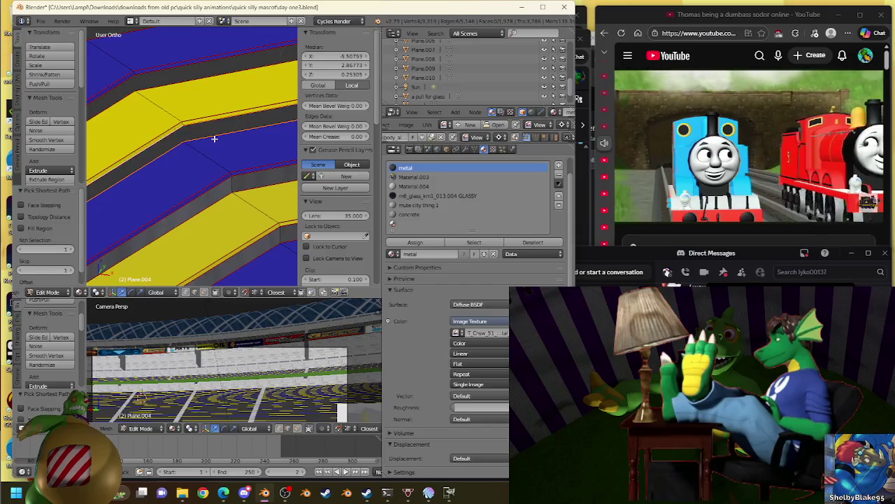
{"action": "key", "text": "w"}
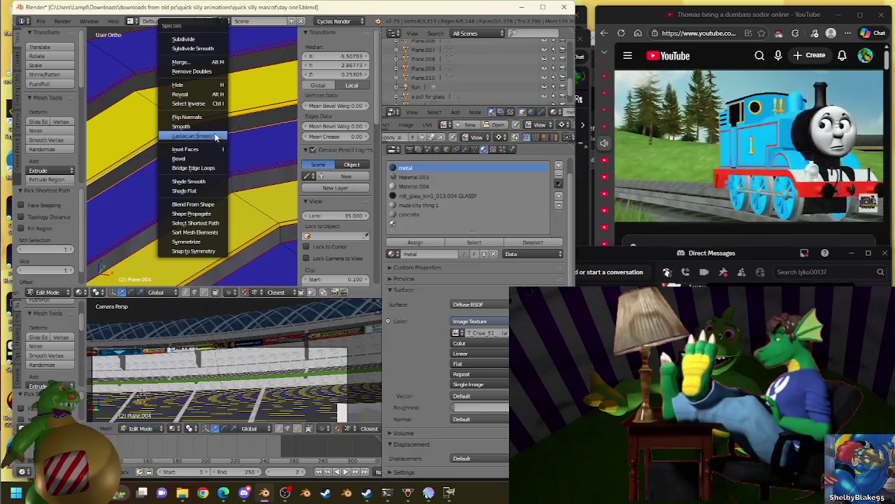
{"action": "left_click", "coordinate": [193, 168]}
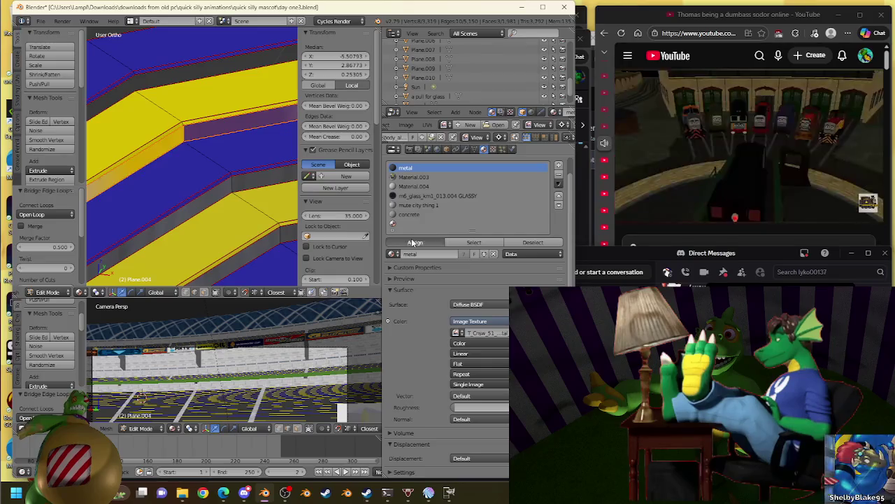
{"action": "left_click", "coordinate": [415, 242]}
- Select two edges along the next tier gap, orbiting to reach them
{"action": "scroll", "coordinate": [235, 112], "scroll_direction": "down", "scroll_amount": 2}
{"action": "middle_click_drag", "start_coordinate": [235, 112], "coordinate": [186, 176]}
{"action": "scroll", "coordinate": [186, 164], "scroll_direction": "down", "scroll_amount": 3}
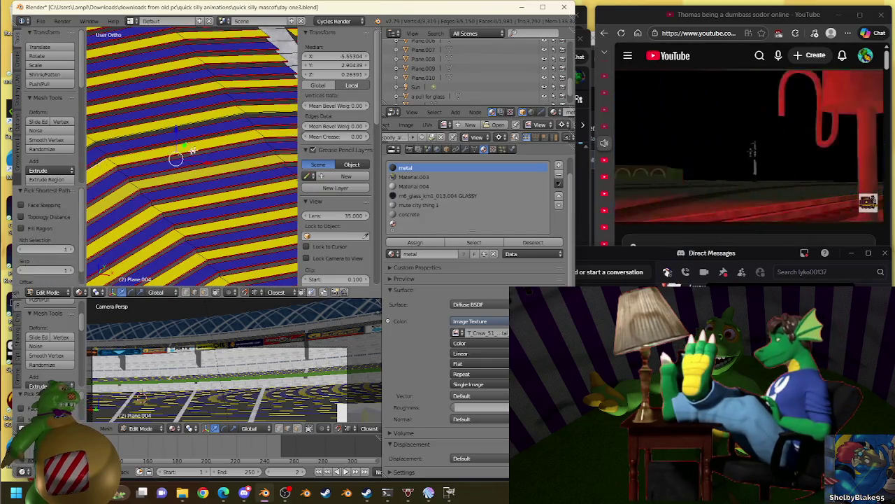
{"action": "left_click", "coordinate": [180, 150], "text": "ctrl"}
{"action": "scroll", "coordinate": [258, 133], "scroll_direction": "up", "scroll_amount": 3}
{"action": "left_click", "coordinate": [258, 133], "text": "ctrl"}
{"action": "scroll", "coordinate": [210, 140], "scroll_direction": "down", "scroll_amount": 3}
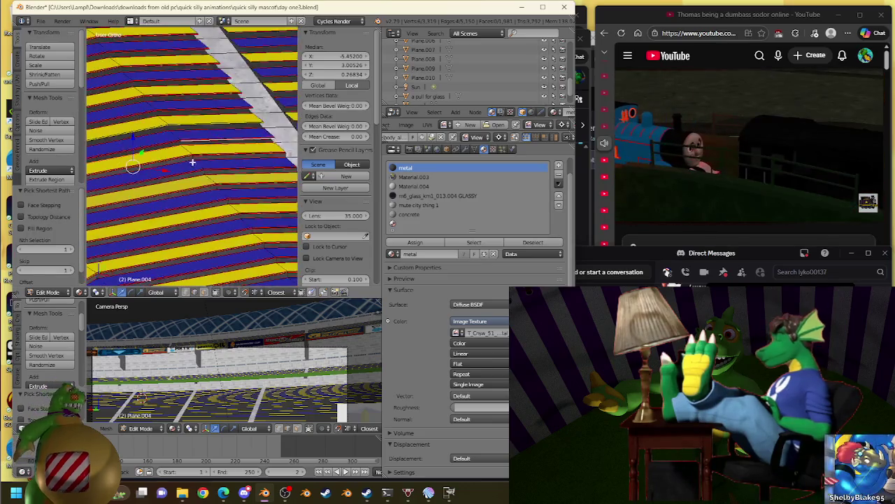
{"action": "middle_click_drag", "start_coordinate": [210, 140], "coordinate": [165, 149]}
{"action": "scroll", "coordinate": [165, 150], "scroll_direction": "up", "scroll_amount": 2}
{"action": "scroll", "coordinate": [220, 152], "scroll_direction": "down", "scroll_amount": 2}
{"action": "middle_click_drag", "start_coordinate": [220, 152], "coordinate": [145, 136]}
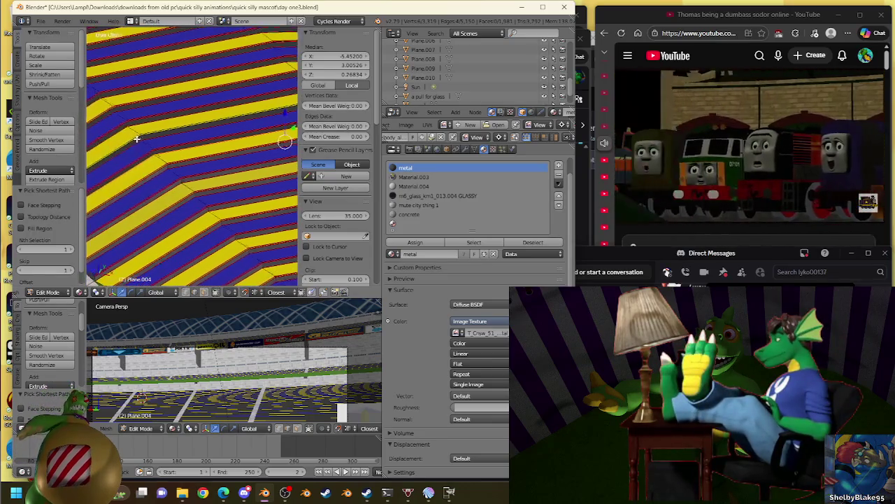
{"action": "scroll", "coordinate": [214, 162], "scroll_direction": "up", "scroll_amount": 3}
{"action": "mouse_move", "coordinate": [215, 163]}
{"action": "middle_mouse_down"}
{"action": "mouse_move", "coordinate": [132, 168]}
{"action": "mouse_move", "coordinate": [188, 128]}
{"action": "middle_mouse_up"}
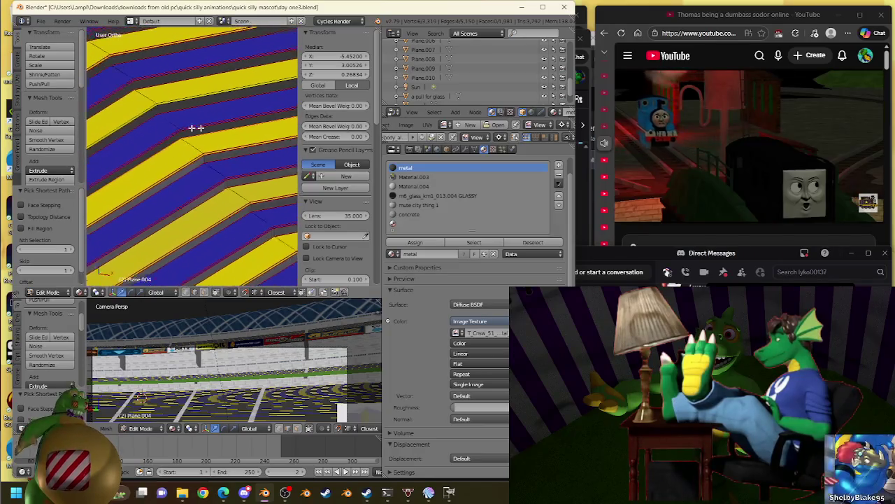
{"action": "scroll", "coordinate": [189, 128], "scroll_direction": "up", "scroll_amount": 3}
- Add the opposite edge and bridge the gap with a metal-material face
{"action": "left_click", "coordinate": [188, 129], "text": "ctrl"}
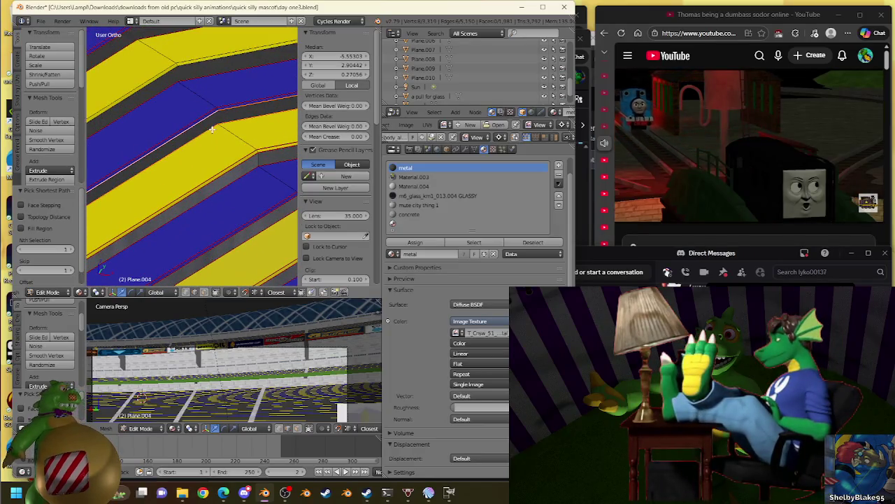
{"action": "key", "text": "w"}
{"action": "left_click", "coordinate": [191, 167]}
{"action": "left_click", "coordinate": [413, 242]}
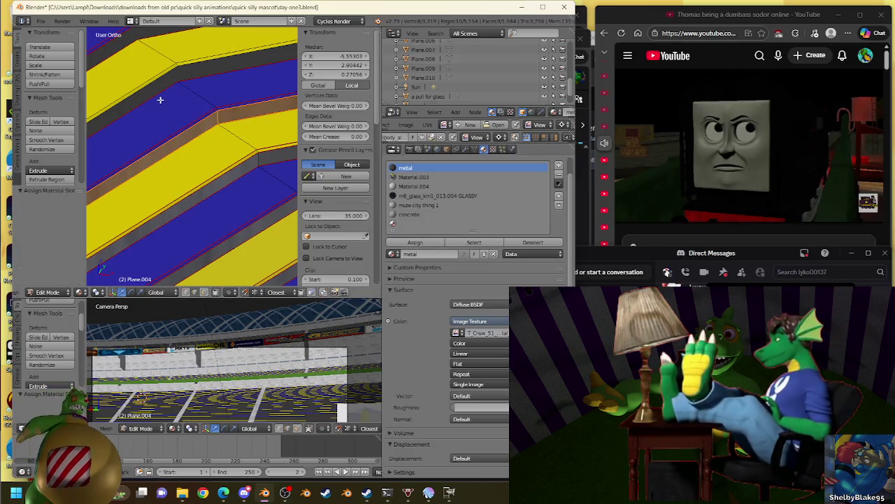
- Bridge the edges of another tier gap into a new step face
{"action": "scroll", "coordinate": [160, 100], "scroll_direction": "down", "scroll_amount": 3}
{"action": "scroll", "coordinate": [175, 98], "scroll_direction": "down", "scroll_amount": 2}
{"action": "left_click", "coordinate": [143, 164], "text": "ctrl"}
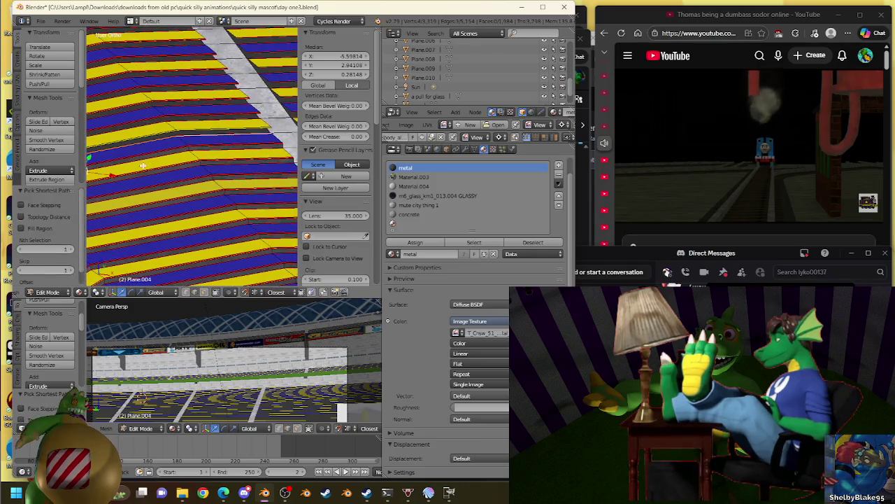
{"action": "middle_click_drag", "start_coordinate": [143, 164], "coordinate": [156, 124]}
{"action": "middle_click_drag", "start_coordinate": [203, 106], "coordinate": [238, 126]}
{"action": "scroll", "coordinate": [245, 134], "scroll_direction": "down", "scroll_amount": 3}
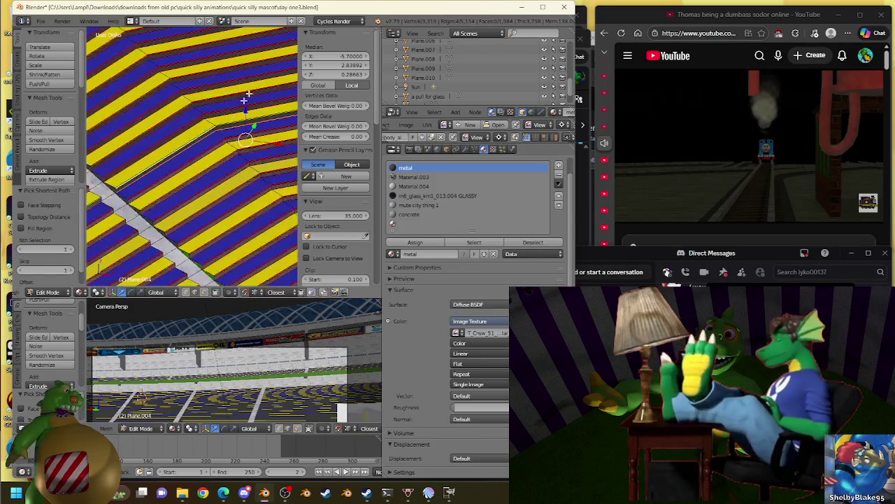
{"action": "scroll", "coordinate": [267, 145], "scroll_direction": "up", "scroll_amount": 4}
{"action": "key", "text": "w"}
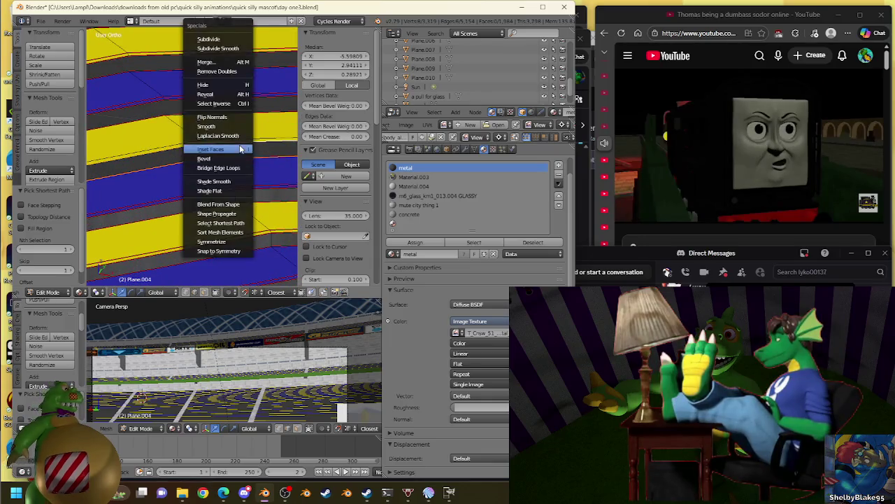
{"action": "left_click", "coordinate": [240, 171]}
{"action": "middle_click_drag", "start_coordinate": [240, 171], "coordinate": [140, 157]}
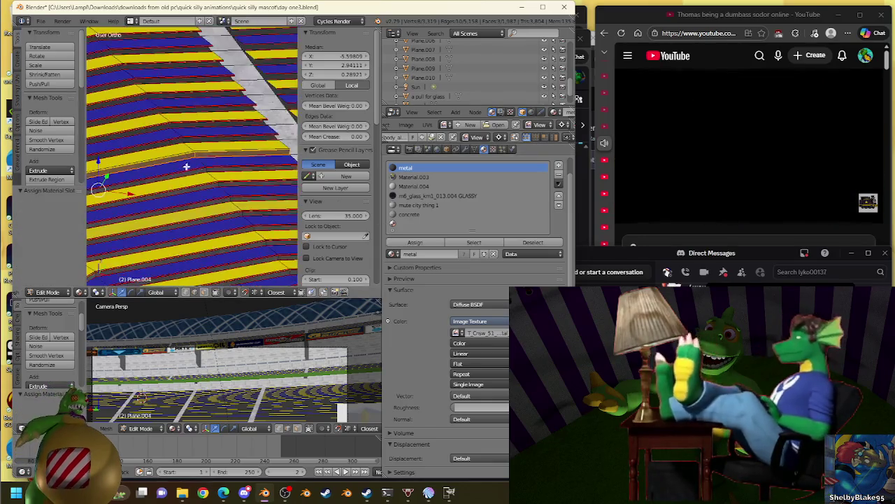
{"action": "scroll", "coordinate": [120, 154], "scroll_direction": "up", "scroll_amount": 2}
{"action": "scroll", "coordinate": [120, 154], "scroll_direction": "up", "scroll_amount": 1}
- Bridge the long tier edges into a face strip with the metal material, using orthographic view
{"action": "middle_click_drag", "start_coordinate": [201, 145], "coordinate": [314, 170]}
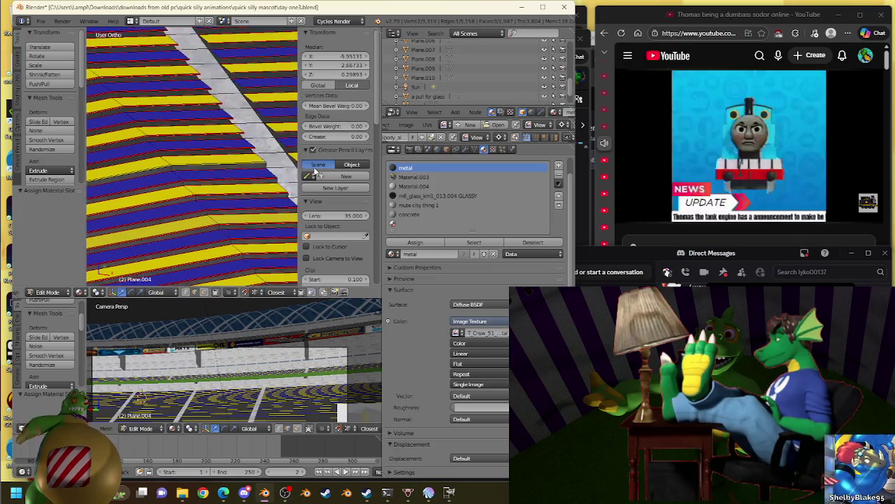
{"action": "left_click", "coordinate": [231, 151], "text": "ctrl"}
{"action": "scroll", "coordinate": [203, 150], "scroll_direction": "up", "scroll_amount": 3}
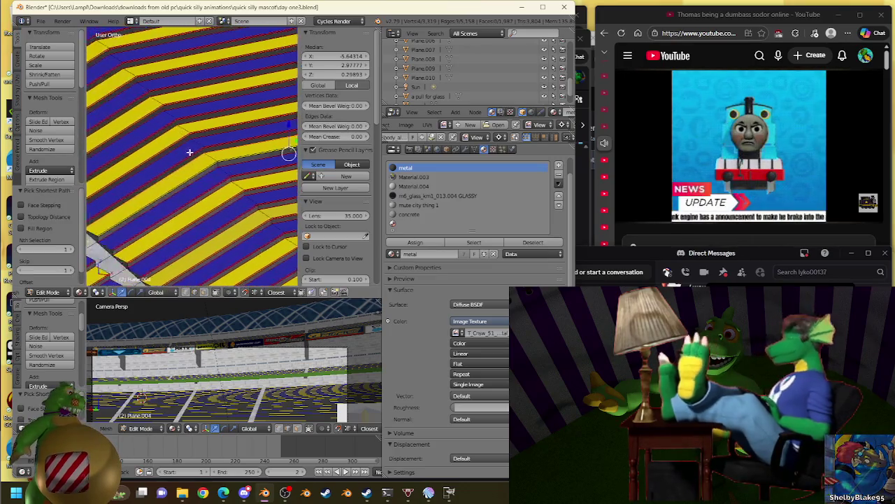
{"action": "scroll", "coordinate": [186, 149], "scroll_direction": "up", "scroll_amount": 1}
{"action": "scroll", "coordinate": [186, 149], "scroll_direction": "down", "scroll_amount": 2}
{"action": "key", "text": "KP_5"}
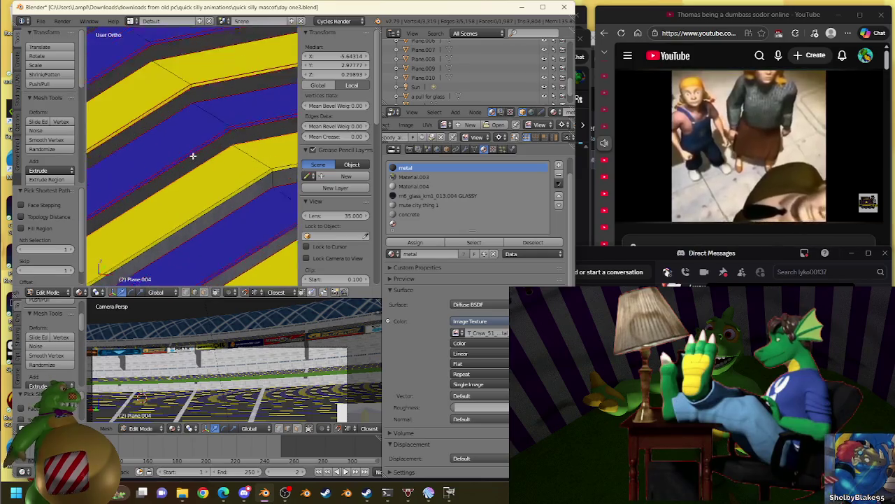
{"action": "left_click", "coordinate": [194, 152], "text": "ctrl"}
{"action": "scroll", "coordinate": [193, 152], "scroll_direction": "down", "scroll_amount": 2}
{"action": "mouse_move", "coordinate": [193, 152]}
{"action": "middle_mouse_down"}
{"action": "mouse_move", "coordinate": [280, 170]}
{"action": "mouse_move", "coordinate": [172, 186]}
{"action": "mouse_move", "coordinate": [218, 217]}
{"action": "mouse_move", "coordinate": [251, 159]}
{"action": "middle_mouse_up"}
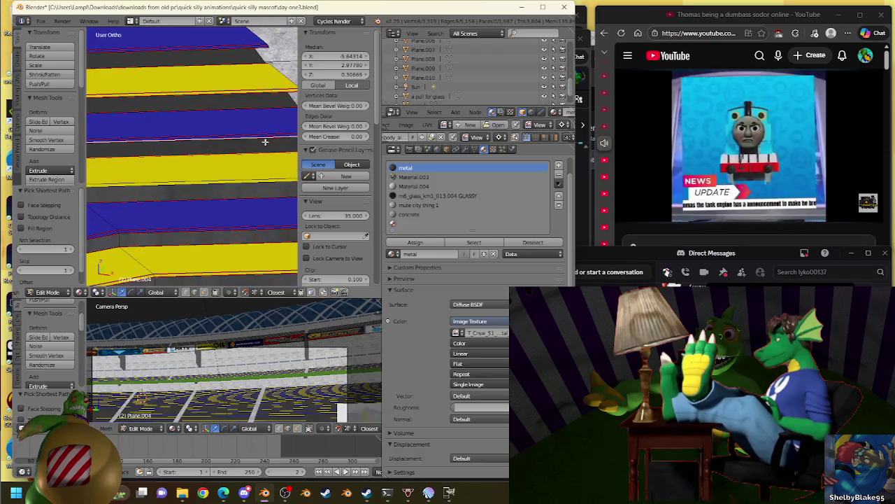
{"action": "key", "text": "w"}
{"action": "left_click", "coordinate": [265, 165]}
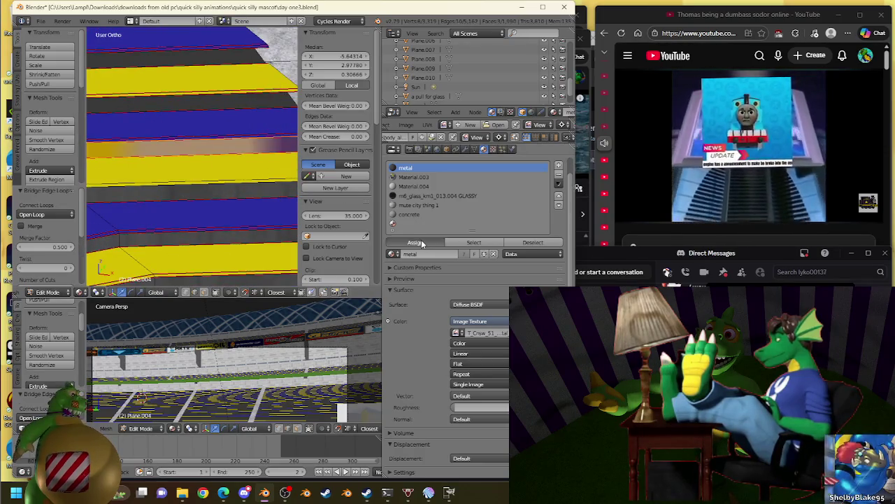
{"action": "left_click", "coordinate": [417, 243]}
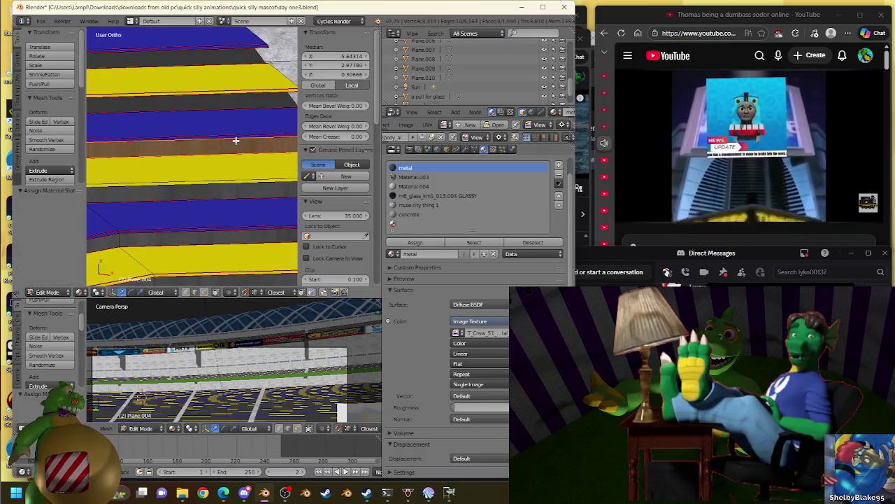
{"action": "left_click", "coordinate": [591, 73]}
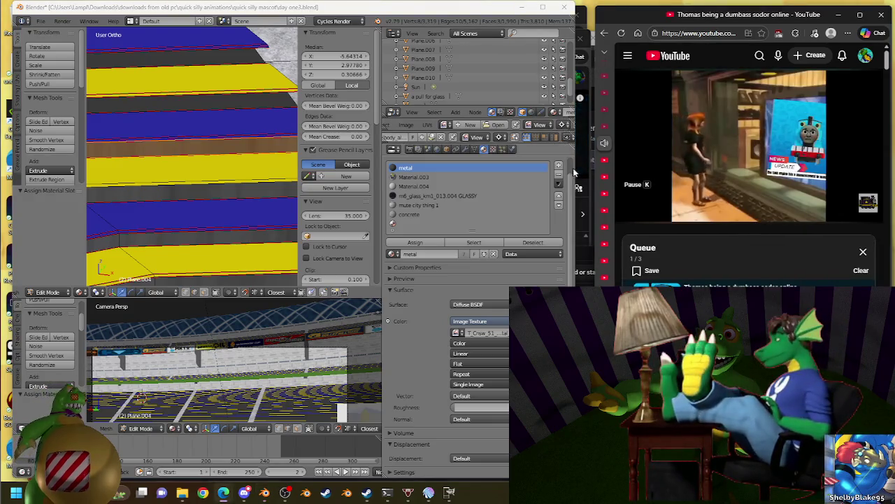
{"action": "left_click", "coordinate": [571, 196]}
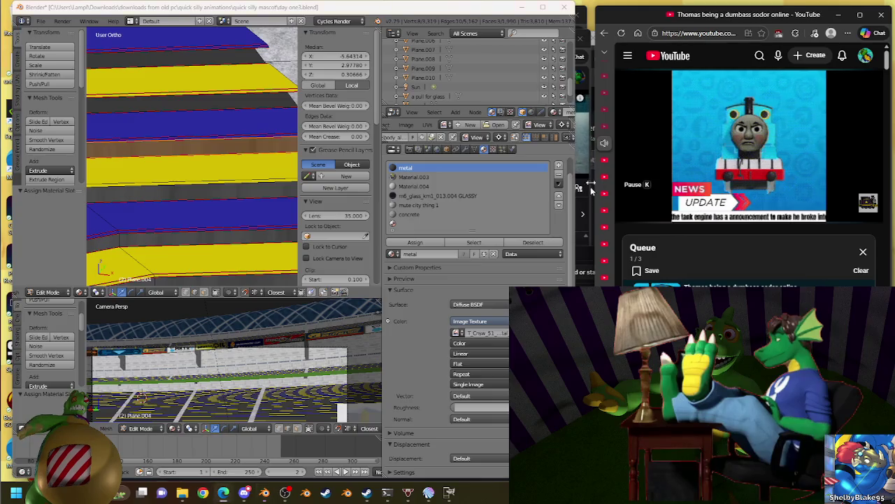
{"action": "left_click", "coordinate": [516, 202]}
{"action": "left_click", "coordinate": [423, 171]}
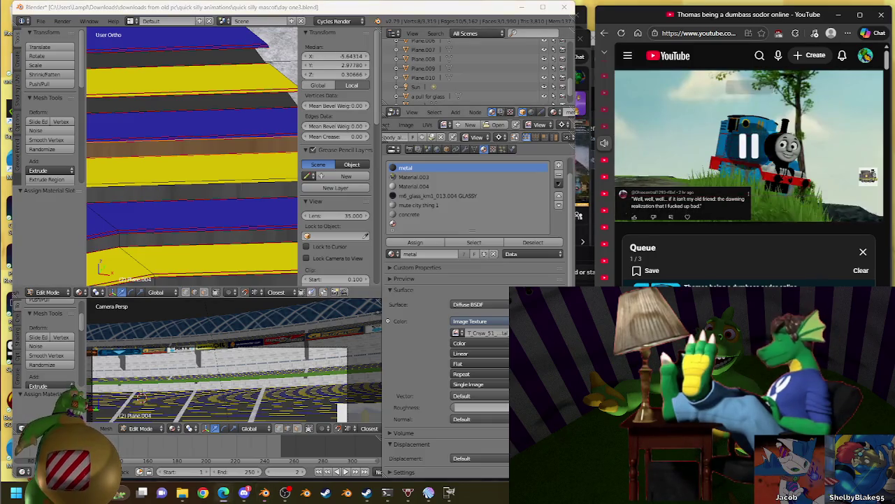
- Pause the Thomas video and bring the Bluesky notifications window forward
{"action": "left_click", "coordinate": [670, 129]}
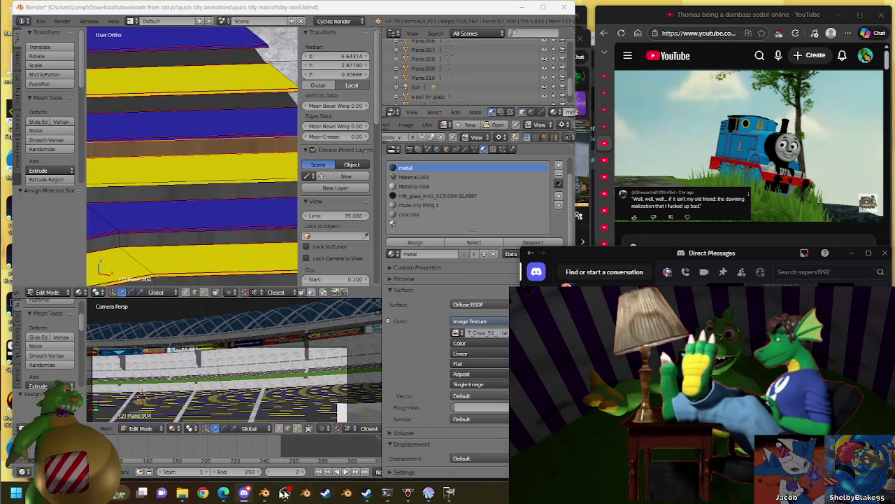
{"action": "mouse_move", "coordinate": [223, 492]}
{"action": "mouse_move", "coordinate": [174, 451]}
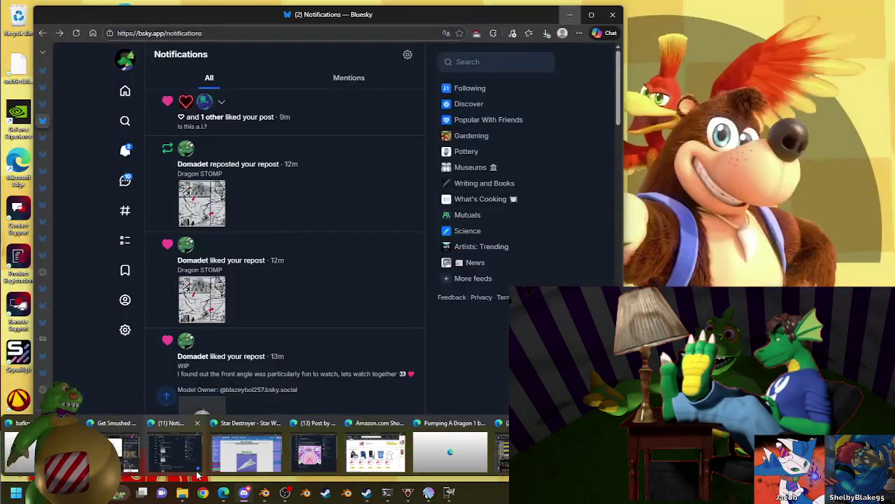
{"action": "left_click", "coordinate": [196, 470]}
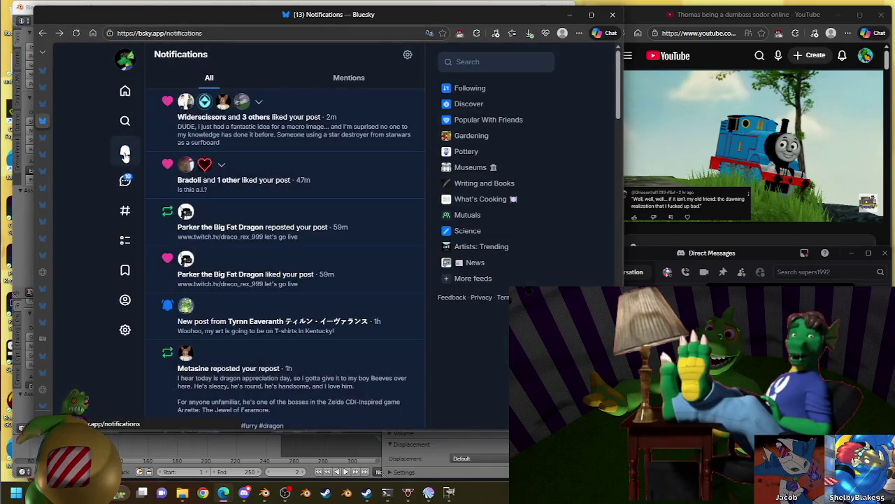
- Scroll the notifications and open the 'My two thoughts' reply thread, then return to YouTube
{"action": "scroll", "coordinate": [340, 197], "scroll_direction": "down", "scroll_amount": 2}
{"action": "scroll", "coordinate": [340, 196], "scroll_direction": "up", "scroll_amount": 2}
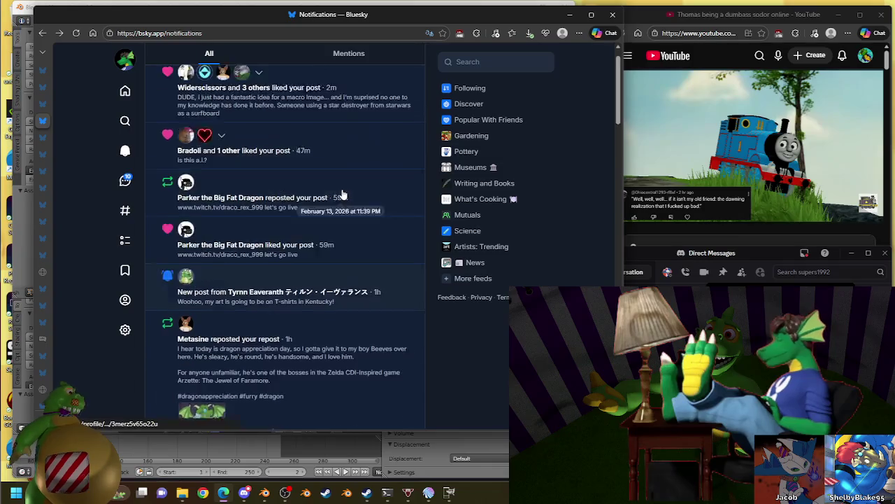
{"action": "scroll", "coordinate": [341, 196], "scroll_direction": "down", "scroll_amount": 3}
{"action": "scroll", "coordinate": [342, 194], "scroll_direction": "down", "scroll_amount": 2}
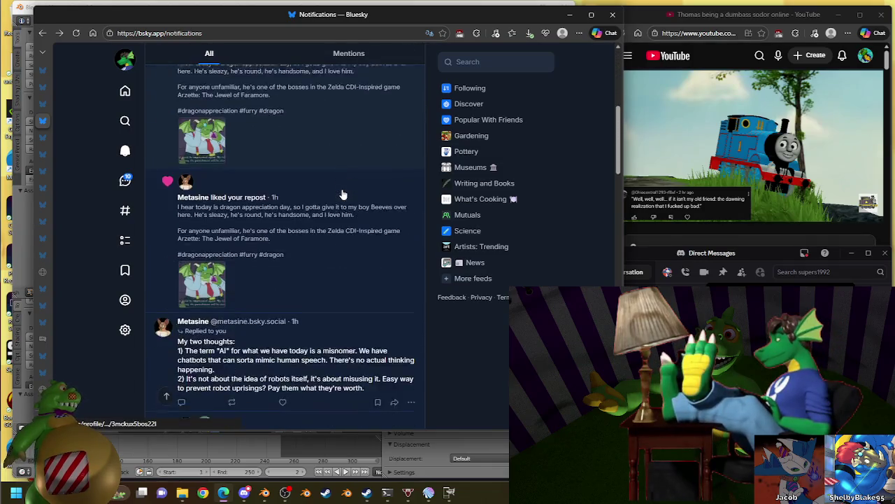
{"action": "scroll", "coordinate": [343, 194], "scroll_direction": "down", "scroll_amount": 3}
{"action": "scroll", "coordinate": [343, 194], "scroll_direction": "up", "scroll_amount": 1}
{"action": "scroll", "coordinate": [343, 194], "scroll_direction": "up", "scroll_amount": 1}
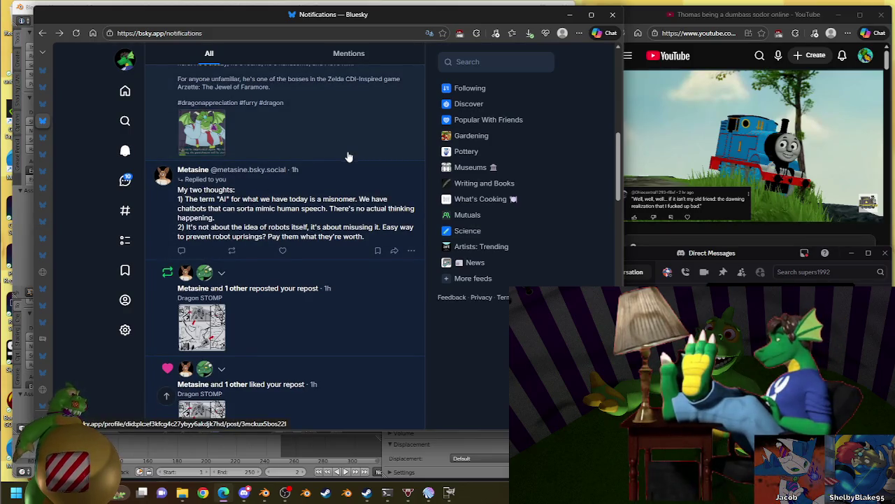
{"action": "left_click", "coordinate": [339, 187]}
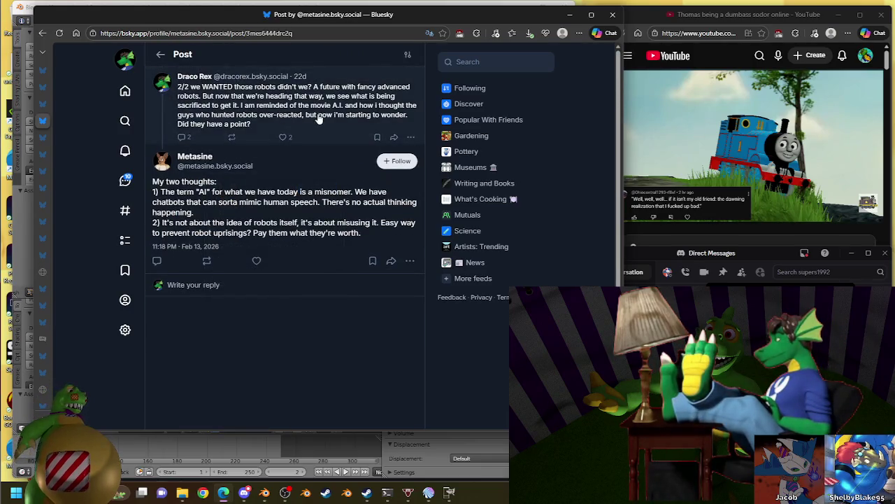
{"action": "left_click", "coordinate": [748, 147]}
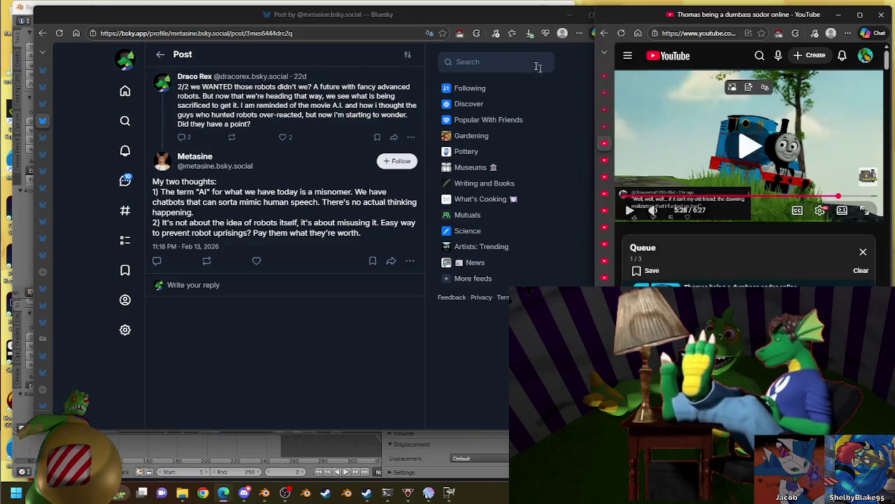
- Resume the Thomas video, briefly pause the purple train video, then resume playback
{"action": "left_click", "coordinate": [570, 14]}
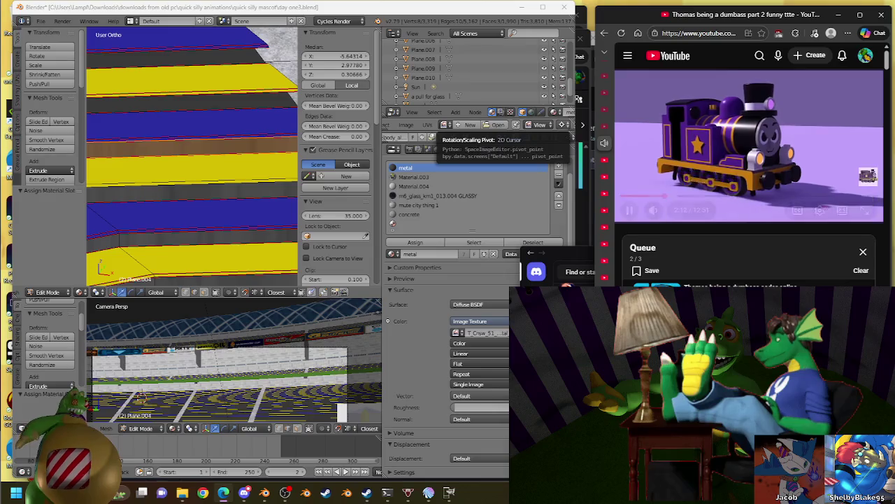
{"action": "left_click", "coordinate": [789, 110]}
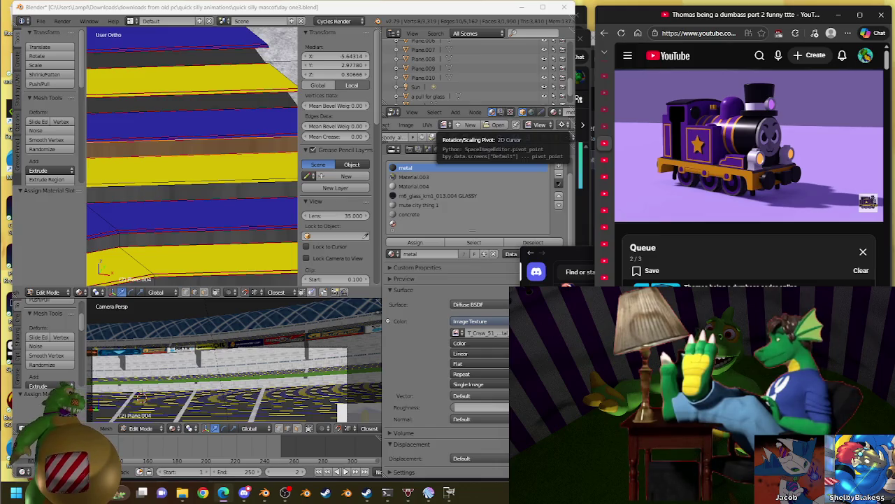
{"action": "left_click", "coordinate": [832, 97]}
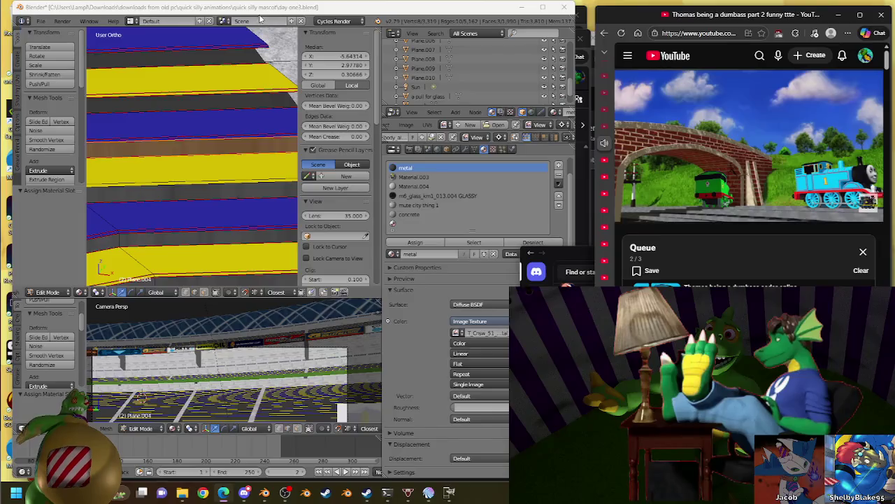
- Select the tier edge path and bridge it into step faces
{"action": "right_click", "coordinate": [262, 116]}
{"action": "scroll", "coordinate": [261, 115], "scroll_direction": "down", "scroll_amount": 3}
{"action": "mouse_move", "coordinate": [262, 115]}
{"action": "middle_mouse_down"}
{"action": "mouse_move", "coordinate": [186, 145]}
{"action": "mouse_move", "coordinate": [237, 158]}
{"action": "mouse_move", "coordinate": [244, 146]}
{"action": "mouse_move", "coordinate": [103, 165]}
{"action": "mouse_move", "coordinate": [120, 140]}
{"action": "mouse_move", "coordinate": [249, 154]}
{"action": "mouse_move", "coordinate": [172, 170]}
{"action": "mouse_move", "coordinate": [238, 147]}
{"action": "middle_mouse_up"}
{"action": "right_click", "coordinate": [235, 144], "text": "ctrl"}
{"action": "scroll", "coordinate": [249, 153], "scroll_direction": "up", "scroll_amount": 2}
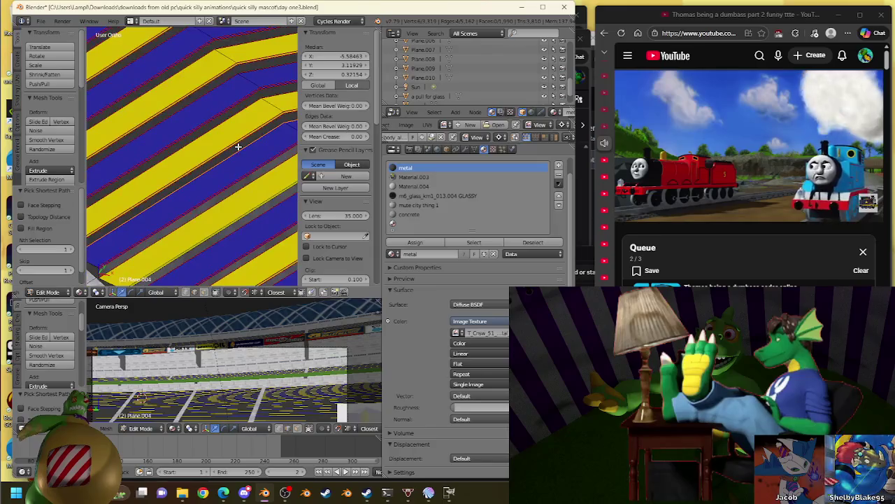
{"action": "key", "text": "w"}
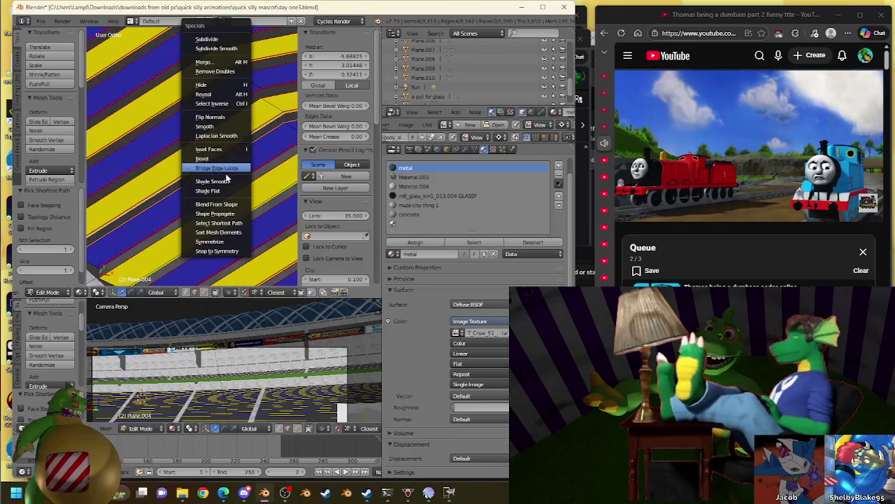
{"action": "left_click", "coordinate": [220, 168]}
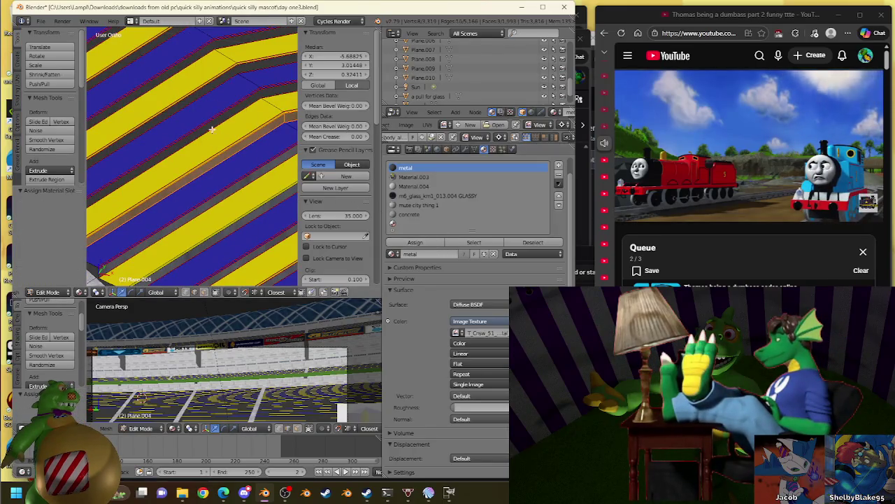
- Bridge the edge path of the next tier with new faces
{"action": "middle_click_drag", "start_coordinate": [212, 130], "coordinate": [266, 156]}
{"action": "right_click", "coordinate": [210, 127], "text": "ctrl"}
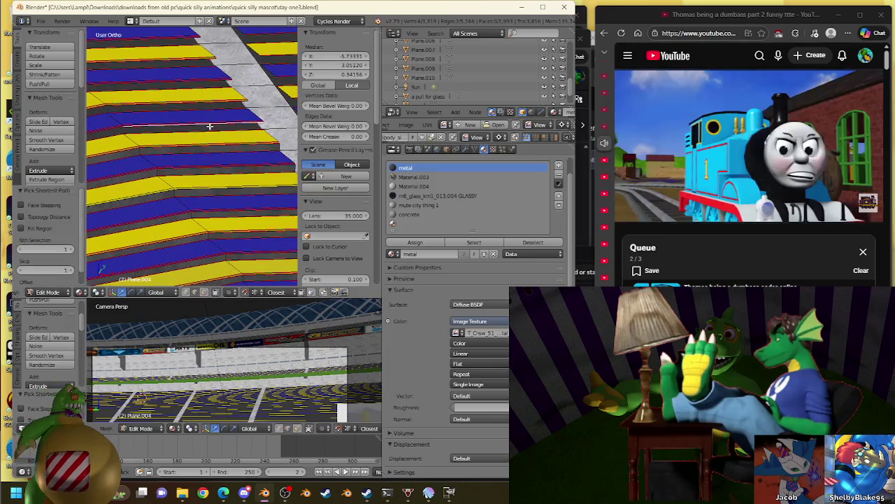
{"action": "mouse_move", "coordinate": [184, 145]}
{"action": "middle_mouse_down"}
{"action": "mouse_move", "coordinate": [149, 156]}
{"action": "mouse_move", "coordinate": [91, 148]}
{"action": "mouse_move", "coordinate": [223, 146]}
{"action": "mouse_move", "coordinate": [233, 160]}
{"action": "mouse_move", "coordinate": [259, 136]}
{"action": "middle_mouse_up"}
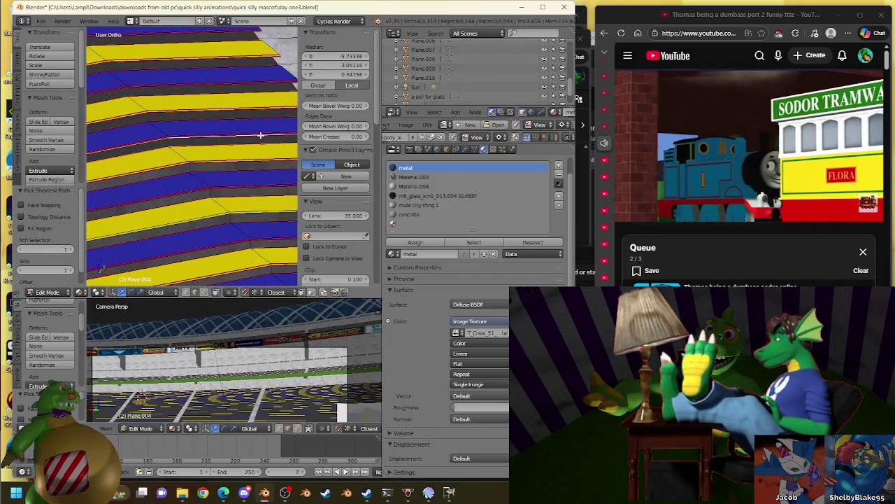
{"action": "key", "text": "w"}
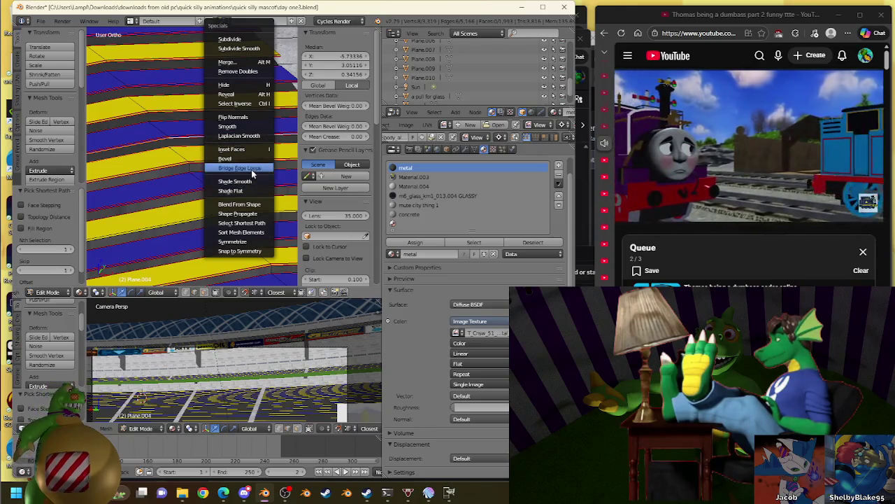
{"action": "left_click", "coordinate": [251, 169]}
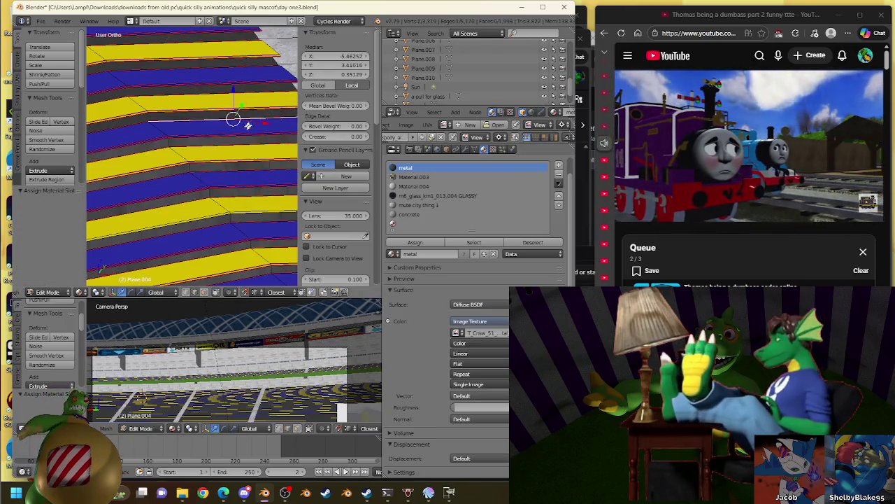
- Select two vertices on the next tier edge and inspect the stairs and walkway
{"action": "middle_click_drag", "start_coordinate": [249, 124], "coordinate": [240, 140]}
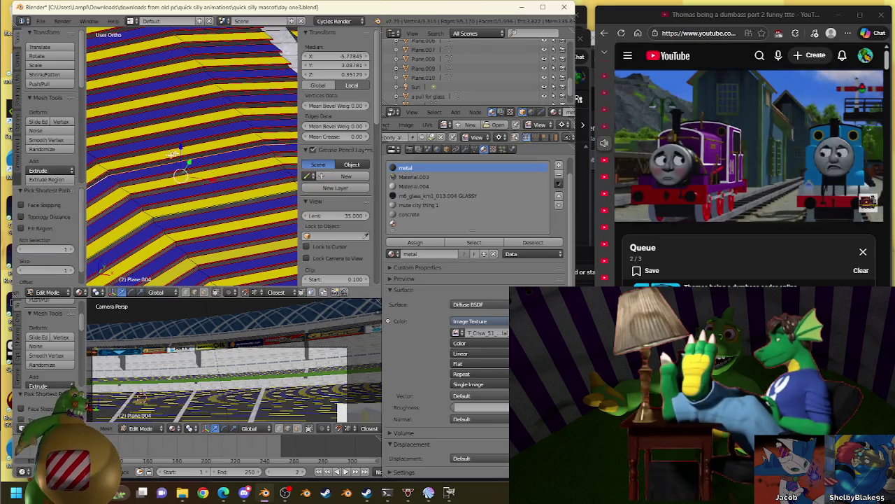
{"action": "scroll", "coordinate": [119, 150], "scroll_direction": "up", "scroll_amount": 3}
{"action": "scroll", "coordinate": [217, 175], "scroll_direction": "up", "scroll_amount": 3}
{"action": "middle_click_drag", "start_coordinate": [217, 175], "coordinate": [138, 183]}
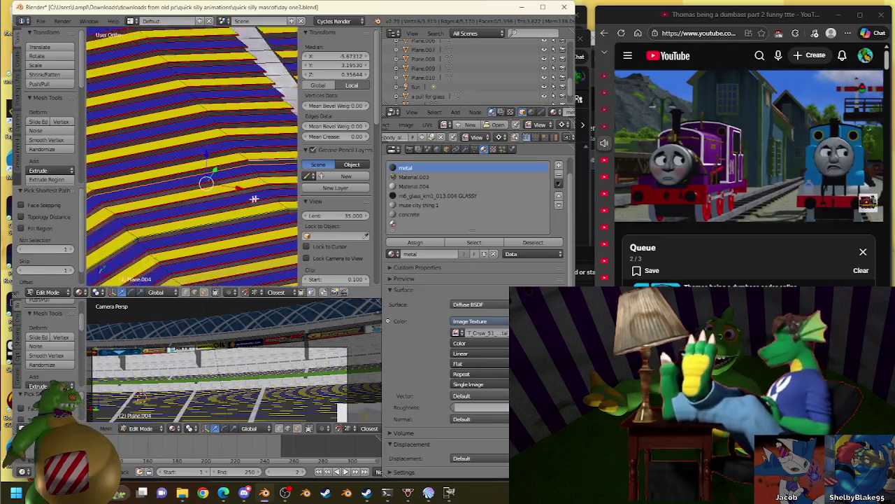
{"action": "right_click", "coordinate": [133, 177]}
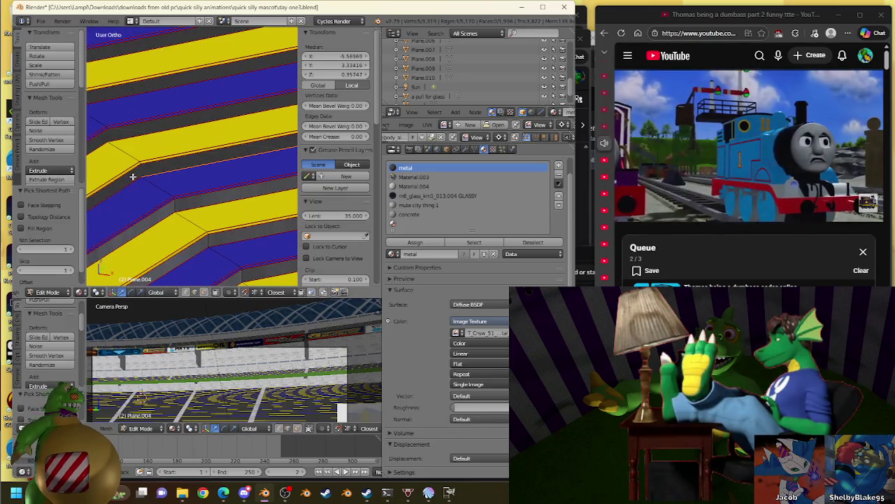
{"action": "right_click", "coordinate": [134, 167]}
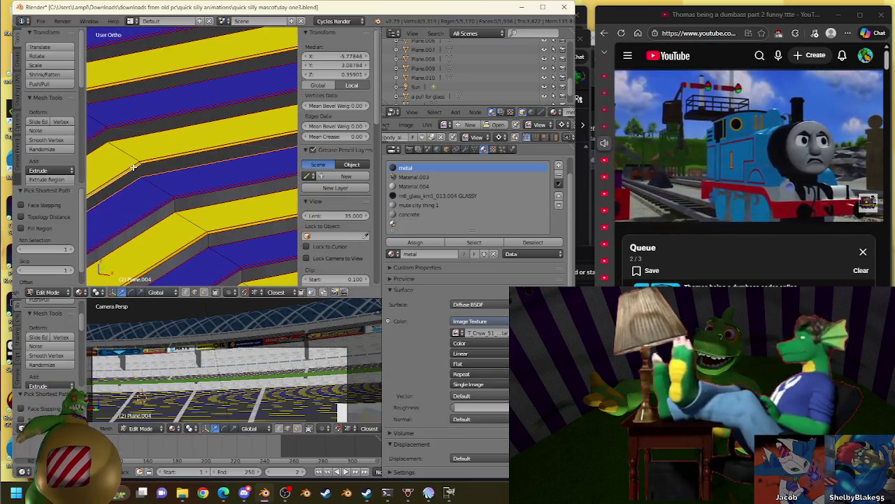
{"action": "scroll", "coordinate": [133, 167], "scroll_direction": "down", "scroll_amount": 2}
{"action": "scroll", "coordinate": [188, 163], "scroll_direction": "down", "scroll_amount": 2}
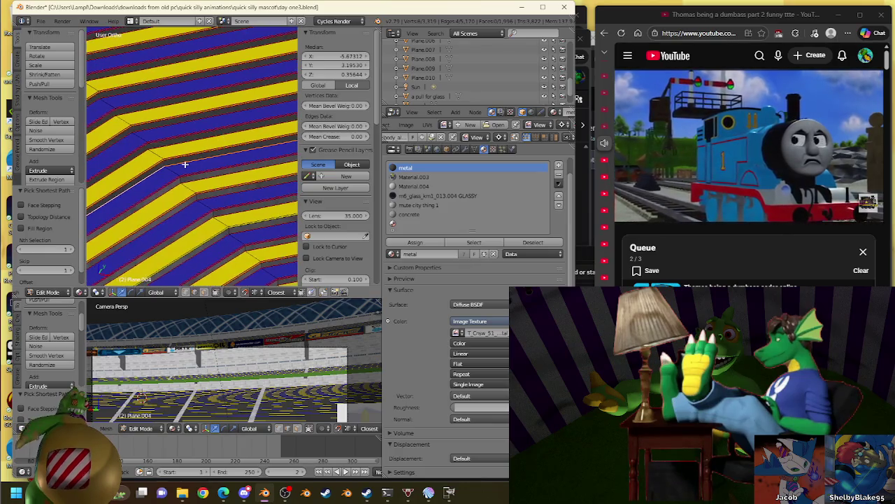
{"action": "middle_click_drag", "start_coordinate": [185, 162], "coordinate": [212, 164]}
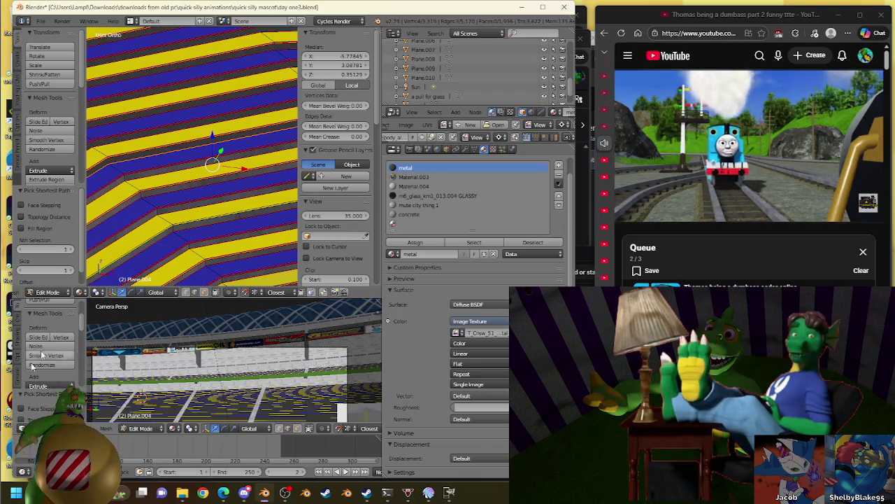
{"action": "scroll", "coordinate": [175, 134], "scroll_direction": "up", "scroll_amount": 1}
{"action": "scroll", "coordinate": [231, 139], "scroll_direction": "up", "scroll_amount": 1}
{"action": "scroll", "coordinate": [229, 134], "scroll_direction": "up", "scroll_amount": 1}
{"action": "scroll", "coordinate": [229, 135], "scroll_direction": "up", "scroll_amount": 1}
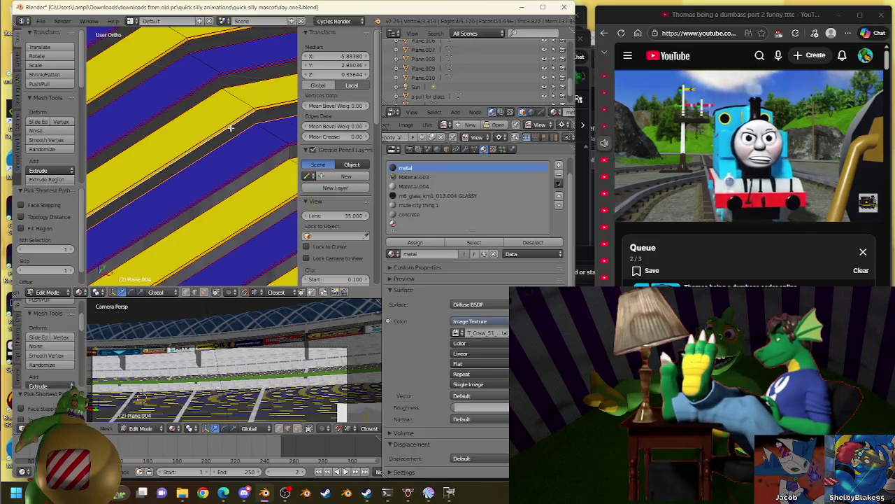
{"action": "scroll", "coordinate": [190, 140], "scroll_direction": "down", "scroll_amount": 2}
{"action": "scroll", "coordinate": [249, 158], "scroll_direction": "down", "scroll_amount": 2}
{"action": "scroll", "coordinate": [249, 158], "scroll_direction": "up", "scroll_amount": 1}
{"action": "scroll", "coordinate": [247, 156], "scroll_direction": "up", "scroll_amount": 2}
{"action": "scroll", "coordinate": [247, 155], "scroll_direction": "up", "scroll_amount": 1}
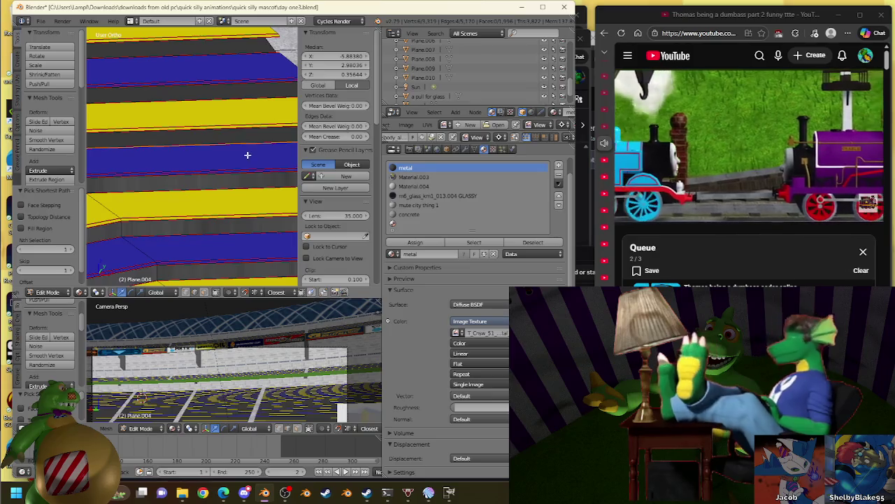
- Bridge the selected tier edges into a step and check the result
{"action": "right_click", "coordinate": [251, 95]}
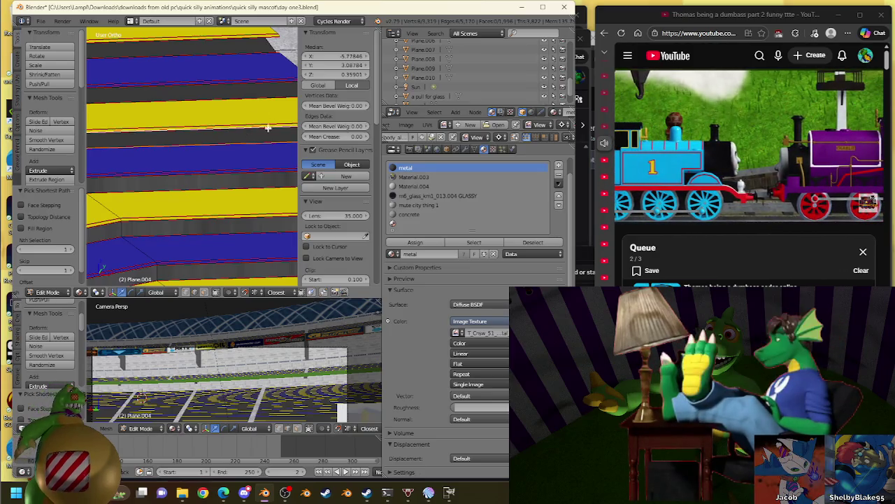
{"action": "key", "text": "w"}
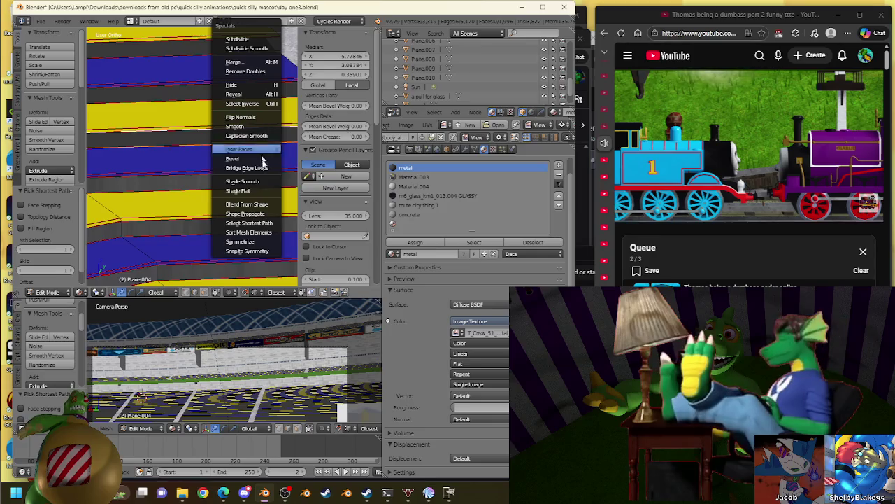
{"action": "left_click", "coordinate": [264, 173]}
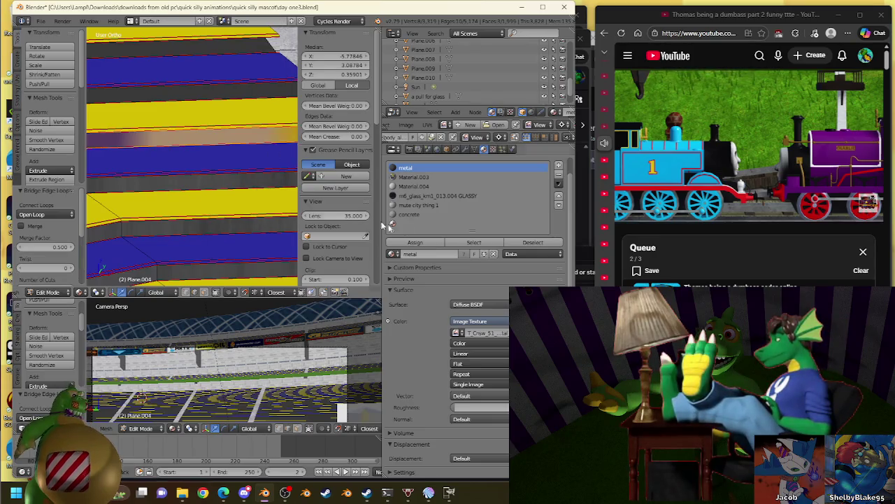
{"action": "middle_click_drag", "start_coordinate": [219, 105], "coordinate": [179, 135]}
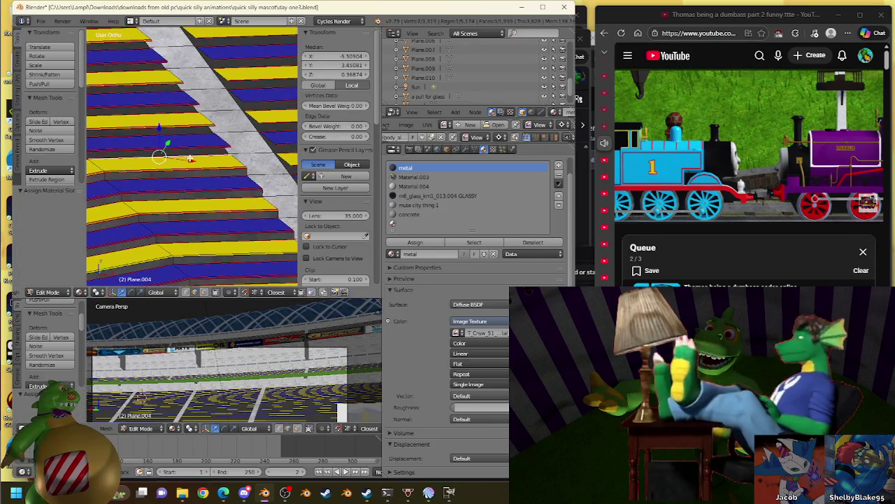
{"action": "scroll", "coordinate": [160, 145], "scroll_direction": "down", "scroll_amount": 3}
- Select two opposite tier edges and bridge them into a new step face
{"action": "right_click", "coordinate": [154, 169]}
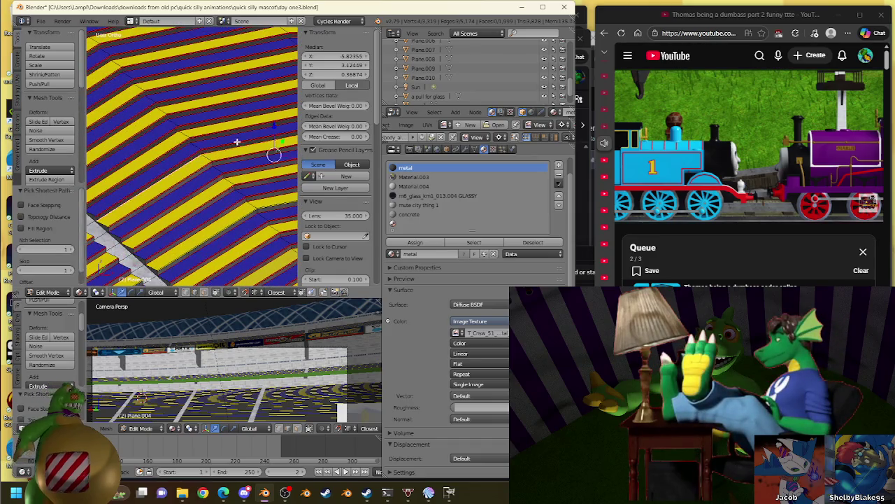
{"action": "middle_click_drag", "start_coordinate": [237, 143], "coordinate": [130, 194]}
{"action": "scroll", "coordinate": [260, 184], "scroll_direction": "up", "scroll_amount": 2}
{"action": "mouse_move", "coordinate": [259, 184]}
{"action": "middle_mouse_down"}
{"action": "mouse_move", "coordinate": [243, 202]}
{"action": "mouse_move", "coordinate": [119, 189]}
{"action": "mouse_move", "coordinate": [194, 170]}
{"action": "middle_mouse_up"}
{"action": "right_click", "coordinate": [144, 186]}
{"action": "scroll", "coordinate": [205, 181], "scroll_direction": "up", "scroll_amount": 3}
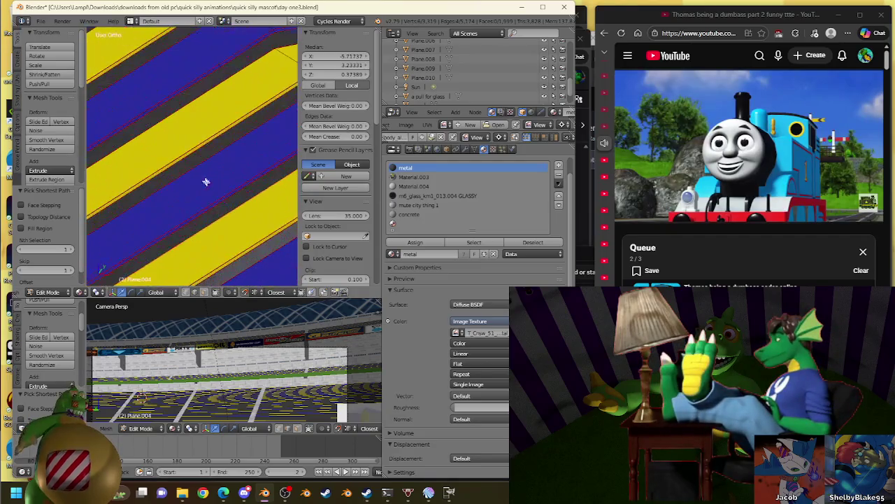
{"action": "right_click", "coordinate": [218, 212]}
{"action": "key", "text": "w"}
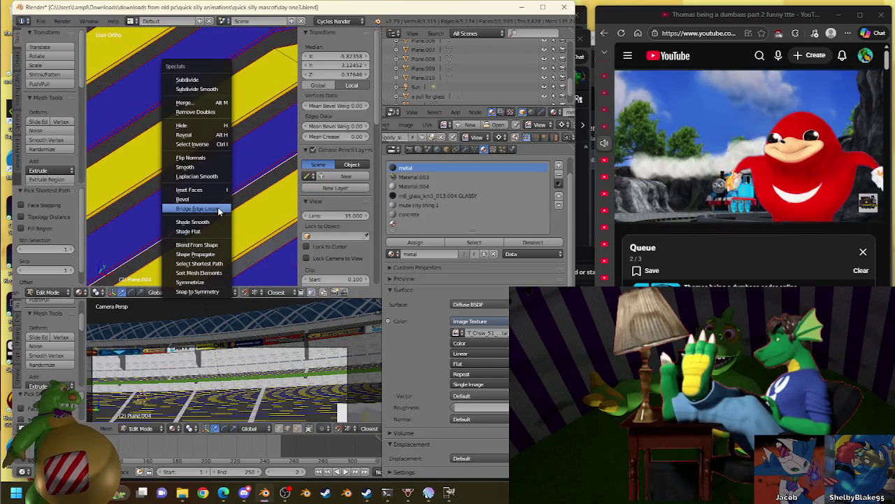
{"action": "left_click", "coordinate": [225, 209]}
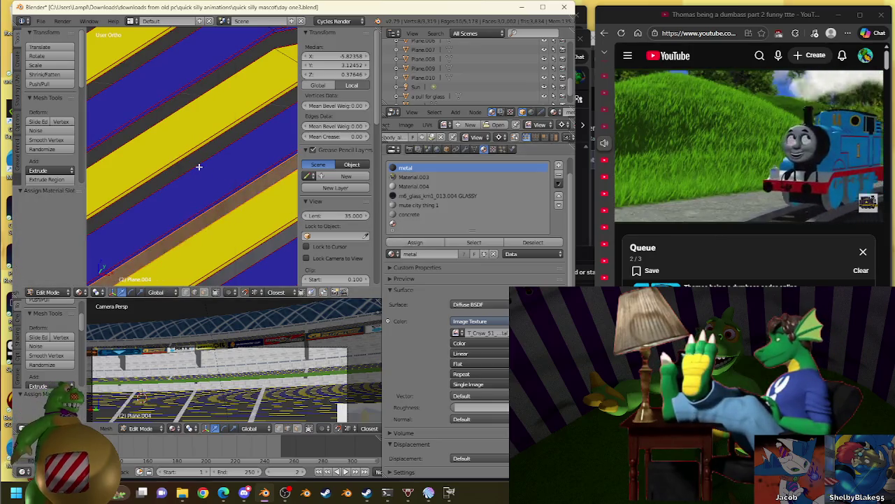
{"action": "scroll", "coordinate": [198, 166], "scroll_direction": "down", "scroll_amount": 3}
{"action": "mouse_move", "coordinate": [199, 167]}
{"action": "middle_mouse_down"}
{"action": "mouse_move", "coordinate": [138, 194]}
{"action": "mouse_move", "coordinate": [224, 208]}
{"action": "mouse_move", "coordinate": [237, 152]}
{"action": "mouse_move", "coordinate": [186, 200]}
{"action": "mouse_move", "coordinate": [172, 191]}
{"action": "mouse_move", "coordinate": [226, 164]}
{"action": "mouse_move", "coordinate": [224, 148]}
{"action": "middle_mouse_up"}
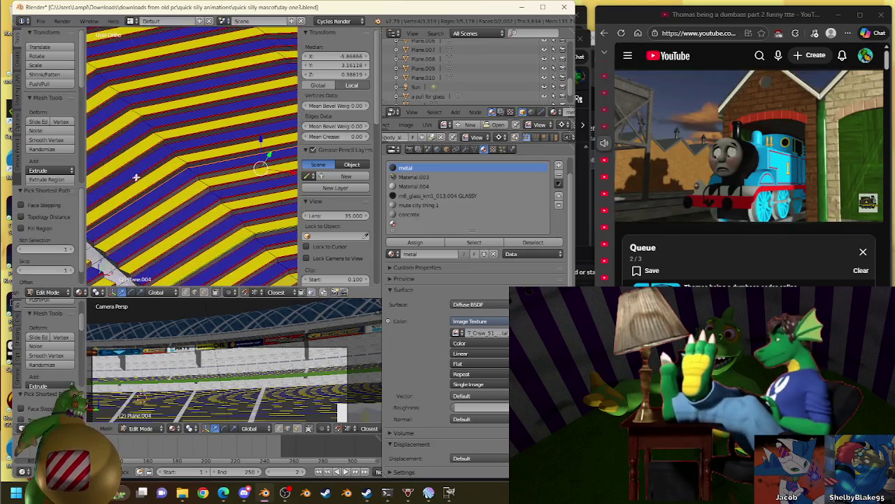
{"action": "scroll", "coordinate": [171, 191], "scroll_direction": "up", "scroll_amount": 2}
{"action": "scroll", "coordinate": [172, 191], "scroll_direction": "up", "scroll_amount": 1}
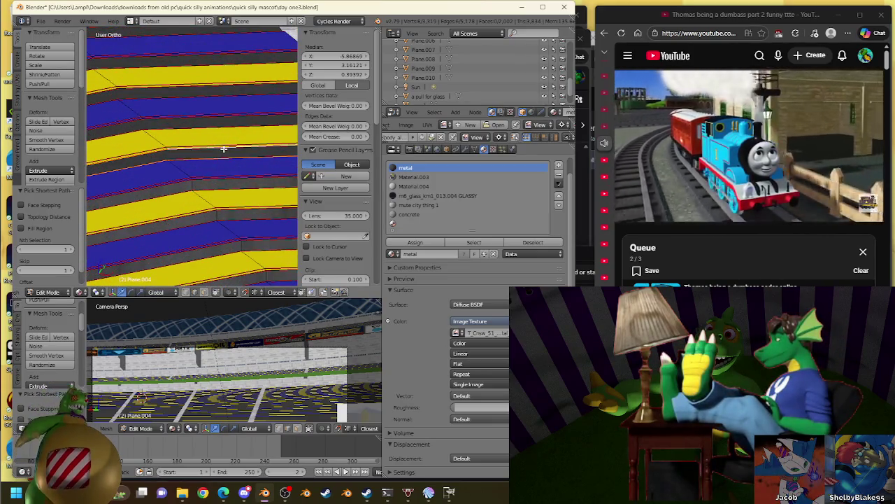
- Bridge the selected edges into a face and assign it the metal material
{"action": "key", "text": "w"}
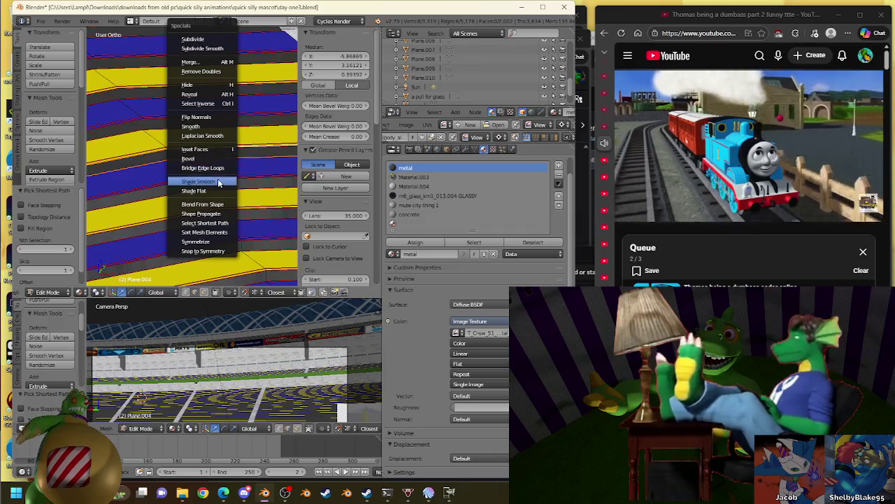
{"action": "left_click", "coordinate": [221, 169]}
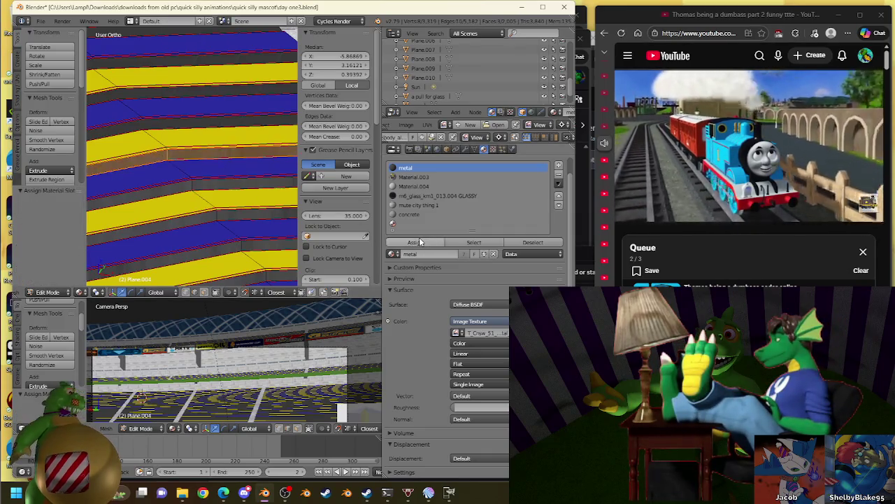
{"action": "left_click", "coordinate": [420, 241]}
{"action": "middle_click_drag", "start_coordinate": [210, 175], "coordinate": [214, 190]}
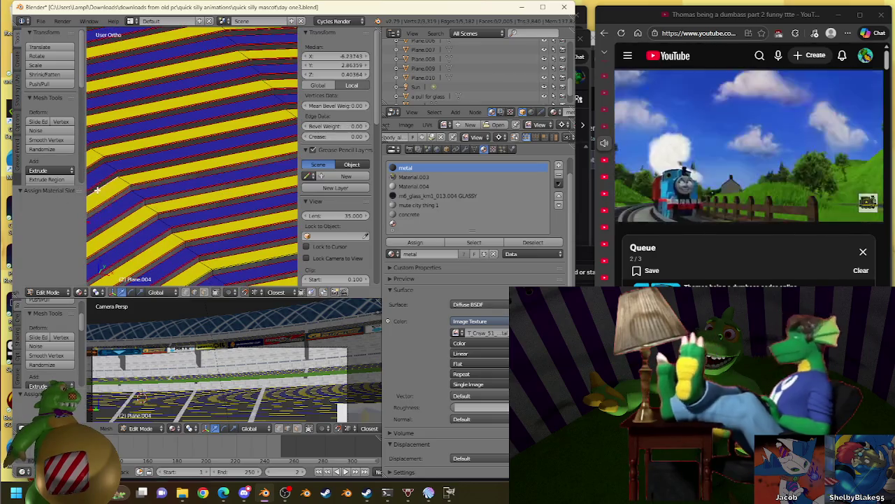
{"action": "mouse_move", "coordinate": [98, 190]}
{"action": "middle_mouse_down"}
{"action": "mouse_move", "coordinate": [226, 184]}
{"action": "mouse_move", "coordinate": [218, 149]}
{"action": "mouse_move", "coordinate": [289, 184]}
{"action": "middle_mouse_up"}
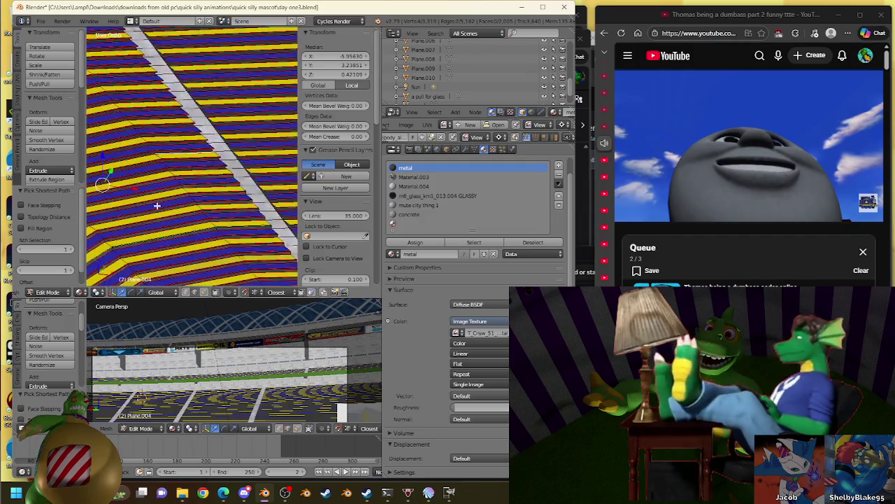
- Move the new step geometry into place and inspect the diagonal aisle
{"action": "scroll", "coordinate": [197, 197], "scroll_direction": "up", "scroll_amount": 2}
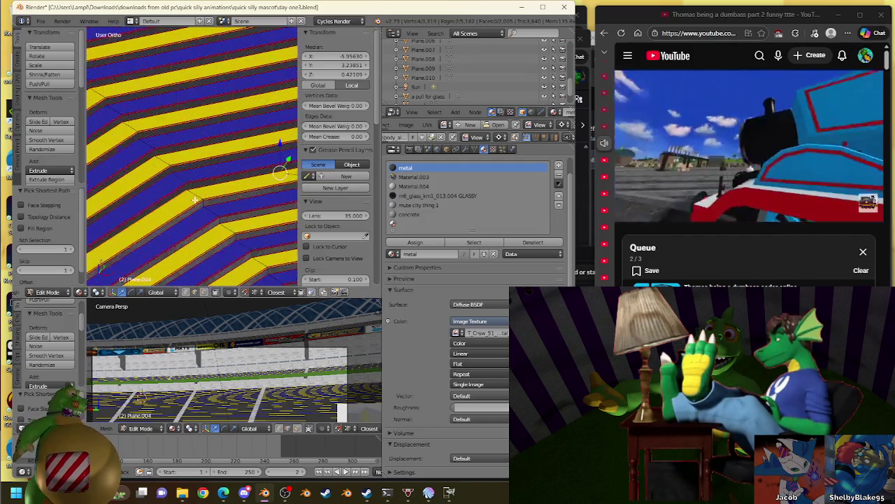
{"action": "scroll", "coordinate": [195, 200], "scroll_direction": "up", "scroll_amount": 2}
{"action": "mouse_move", "coordinate": [196, 200]}
{"action": "middle_mouse_down"}
{"action": "mouse_move", "coordinate": [234, 196]}
{"action": "mouse_move", "coordinate": [226, 186]}
{"action": "mouse_move", "coordinate": [213, 196]}
{"action": "mouse_move", "coordinate": [130, 200]}
{"action": "mouse_move", "coordinate": [296, 187]}
{"action": "mouse_move", "coordinate": [98, 188]}
{"action": "middle_mouse_up"}
{"action": "key", "text": "g"}
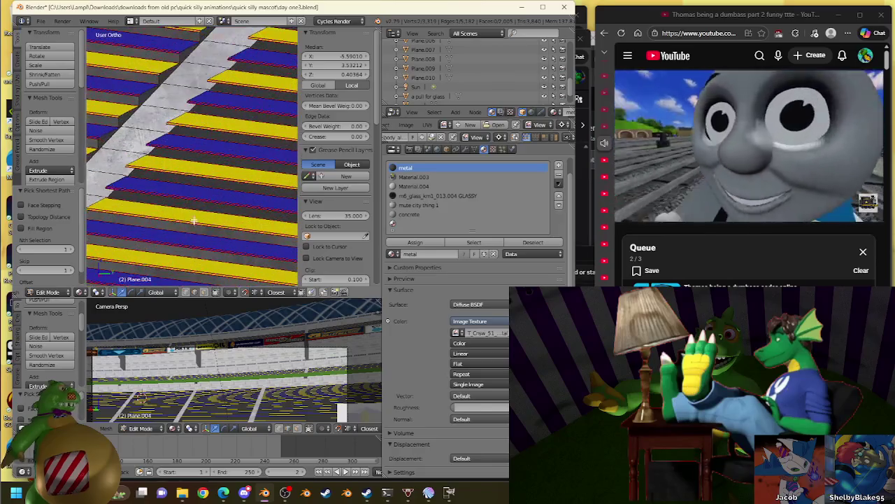
{"action": "mouse_move", "coordinate": [180, 210]}
{"action": "middle_mouse_down"}
{"action": "mouse_move", "coordinate": [184, 170]}
{"action": "mouse_move", "coordinate": [290, 144]}
{"action": "middle_mouse_up"}
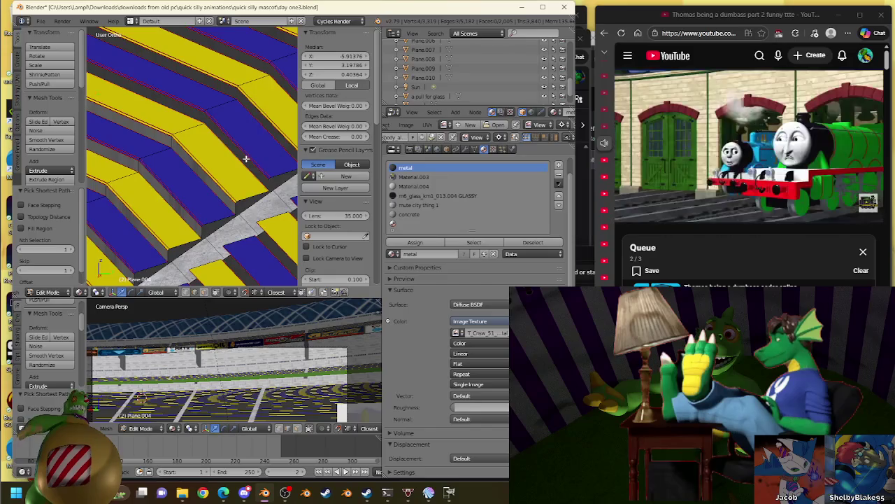
{"action": "scroll", "coordinate": [231, 189], "scroll_direction": "up", "scroll_amount": 2}
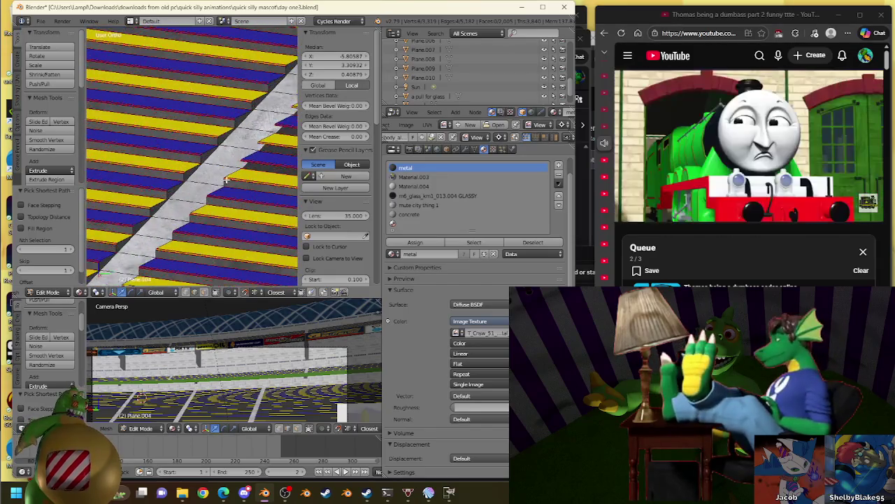
- Bridge the selected edge loops into a step between the blue and yellow tiers
{"action": "scroll", "coordinate": [217, 175], "scroll_direction": "up", "scroll_amount": 2}
{"action": "scroll", "coordinate": [211, 166], "scroll_direction": "up", "scroll_amount": 2}
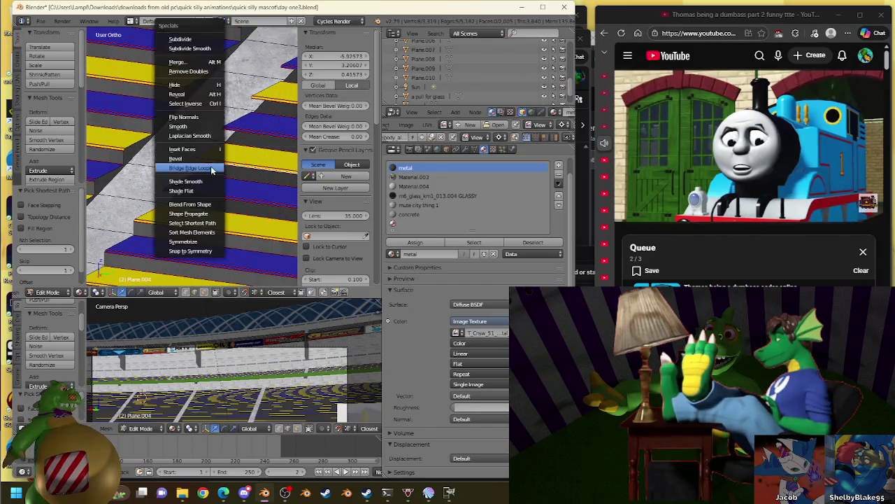
{"action": "left_click", "coordinate": [212, 170]}
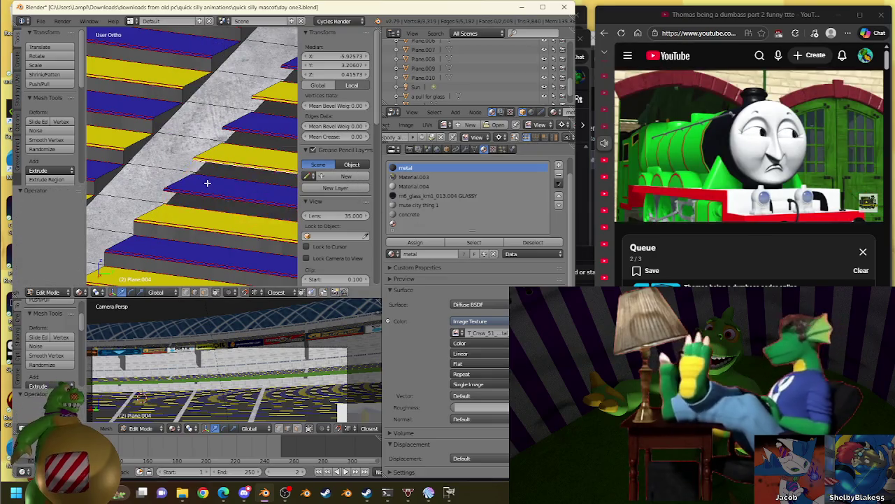
{"action": "scroll", "coordinate": [153, 200], "scroll_direction": "up", "scroll_amount": 2}
{"action": "scroll", "coordinate": [153, 199], "scroll_direction": "down", "scroll_amount": 3}
{"action": "scroll", "coordinate": [175, 203], "scroll_direction": "down", "scroll_amount": 3}
{"action": "mouse_move", "coordinate": [210, 202]}
{"action": "middle_mouse_down"}
{"action": "mouse_move", "coordinate": [172, 192]}
{"action": "mouse_move", "coordinate": [182, 186]}
{"action": "mouse_move", "coordinate": [236, 213]}
{"action": "middle_mouse_up"}
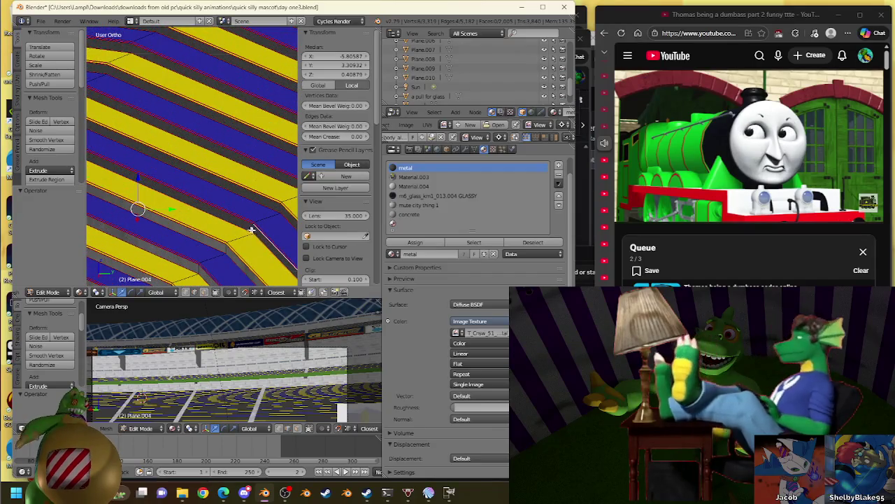
{"action": "key", "text": "ctrl+z"}
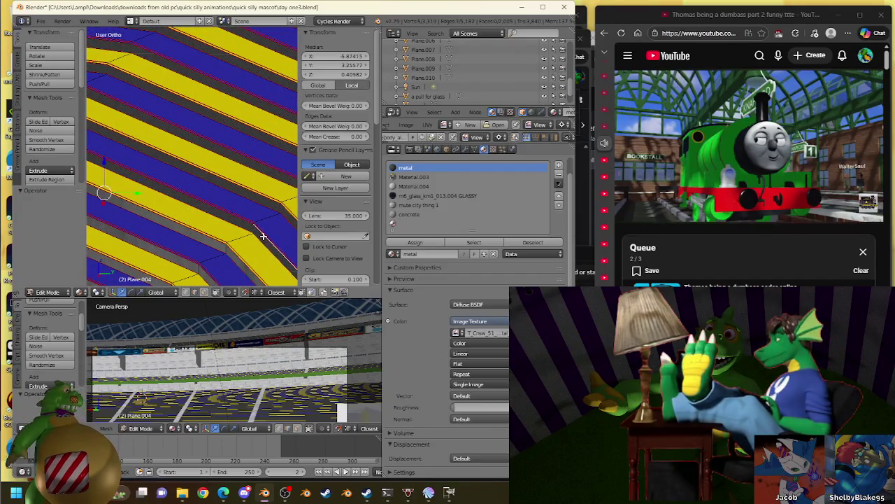
- Select the next tier edge, bridge it into a step, and assign the metal material
{"action": "middle_click_drag", "start_coordinate": [263, 237], "coordinate": [81, 219]}
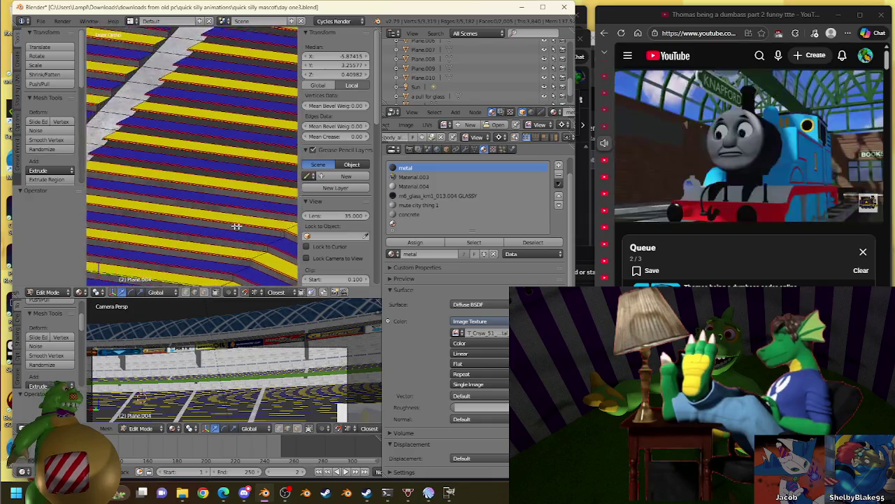
{"action": "scroll", "coordinate": [137, 199], "scroll_direction": "up", "scroll_amount": 3}
{"action": "scroll", "coordinate": [136, 200], "scroll_direction": "up", "scroll_amount": 2}
{"action": "right_click", "coordinate": [137, 200], "text": "ctrl"}
{"action": "key", "text": "w"}
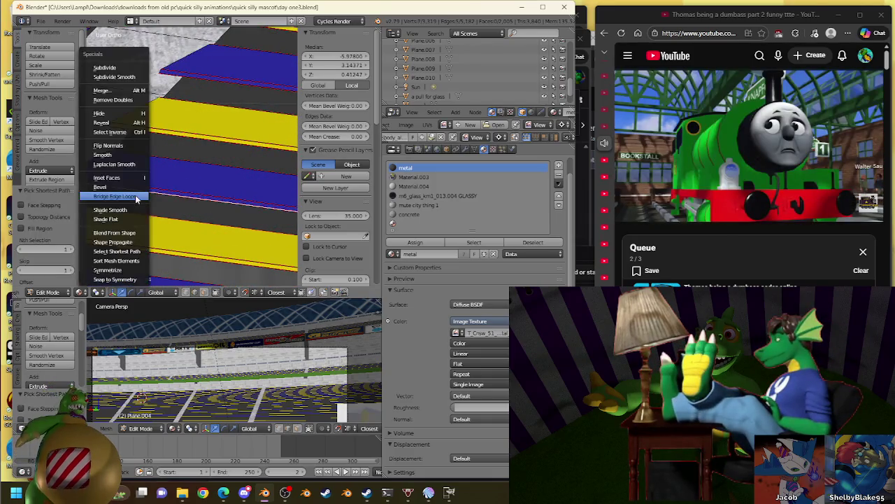
{"action": "left_click", "coordinate": [137, 197]}
{"action": "mouse_move", "coordinate": [280, 210]}
{"action": "middle_mouse_down"}
{"action": "mouse_move", "coordinate": [226, 172]}
{"action": "mouse_move", "coordinate": [252, 207]}
{"action": "middle_mouse_up"}
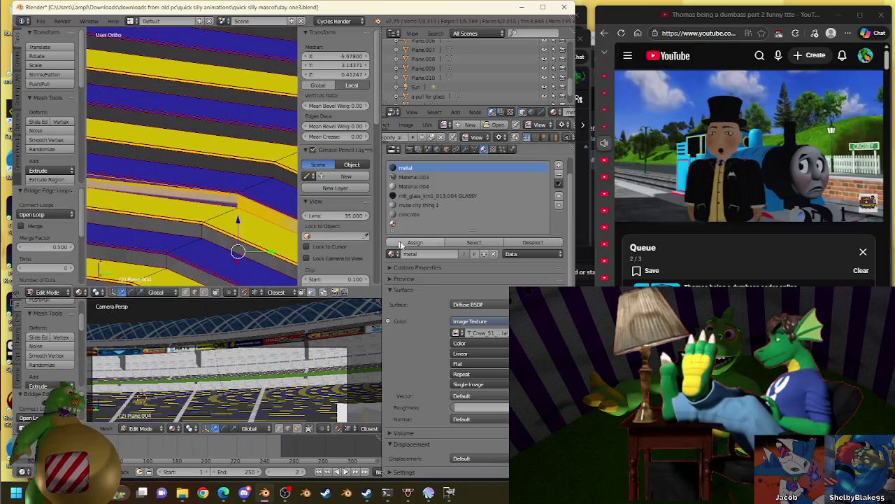
{"action": "left_click", "coordinate": [413, 242]}
{"action": "middle_click_drag", "start_coordinate": [133, 194], "coordinate": [155, 203]}
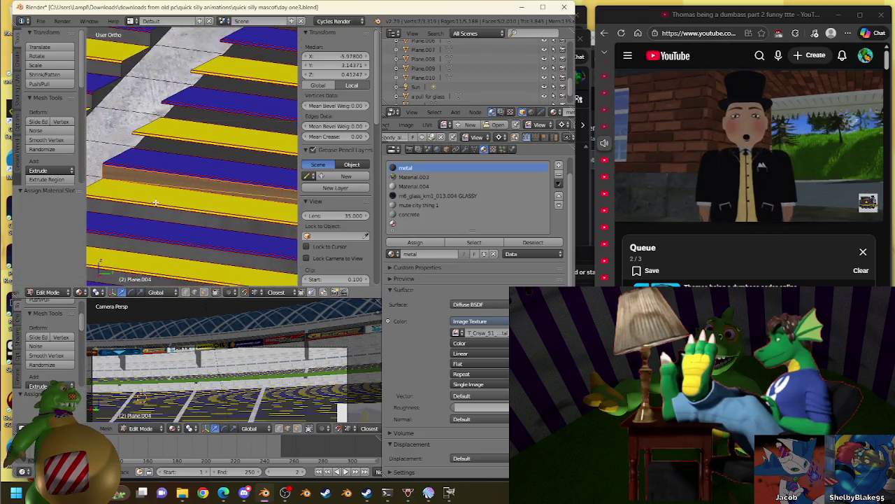
{"action": "mouse_move", "coordinate": [234, 156]}
{"action": "middle_mouse_down"}
{"action": "mouse_move", "coordinate": [187, 262]}
{"action": "mouse_move", "coordinate": [287, 187]}
{"action": "mouse_move", "coordinate": [190, 256]}
{"action": "mouse_move", "coordinate": [280, 114]}
{"action": "mouse_move", "coordinate": [233, 136]}
{"action": "mouse_move", "coordinate": [145, 154]}
{"action": "mouse_move", "coordinate": [170, 36]}
{"action": "mouse_move", "coordinate": [189, 59]}
{"action": "middle_mouse_up"}
{"action": "scroll", "coordinate": [146, 143], "scroll_direction": "up", "scroll_amount": 2}
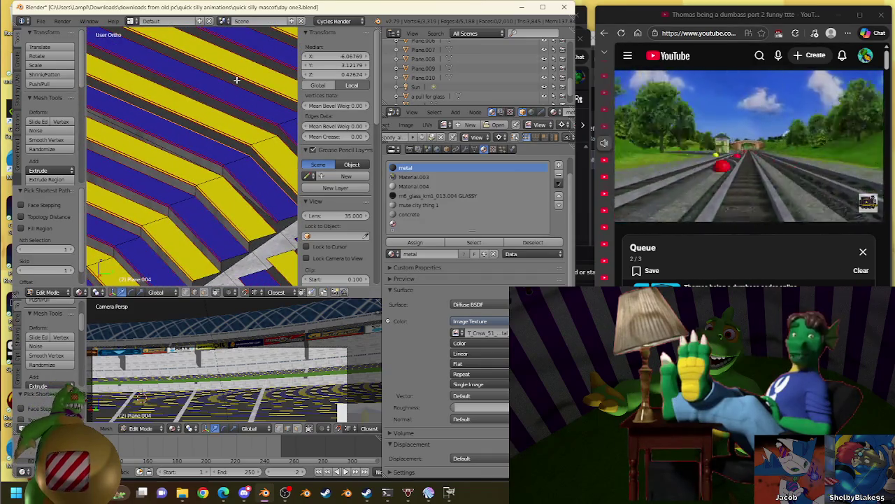
- Fill a face between the selected loops and give it the metal material
{"action": "scroll", "coordinate": [258, 137], "scroll_direction": "up", "scroll_amount": 2}
{"action": "scroll", "coordinate": [216, 127], "scroll_direction": "up", "scroll_amount": 2}
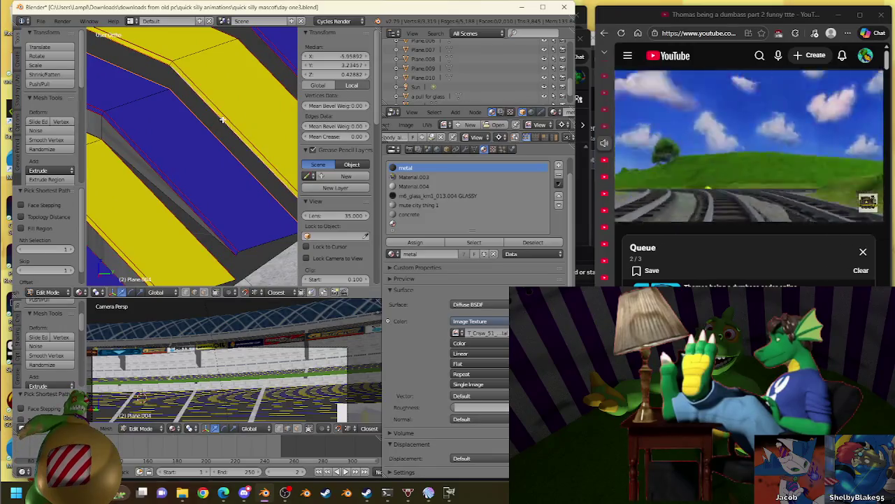
{"action": "key", "text": "w"}
{"action": "left_click", "coordinate": [230, 168]}
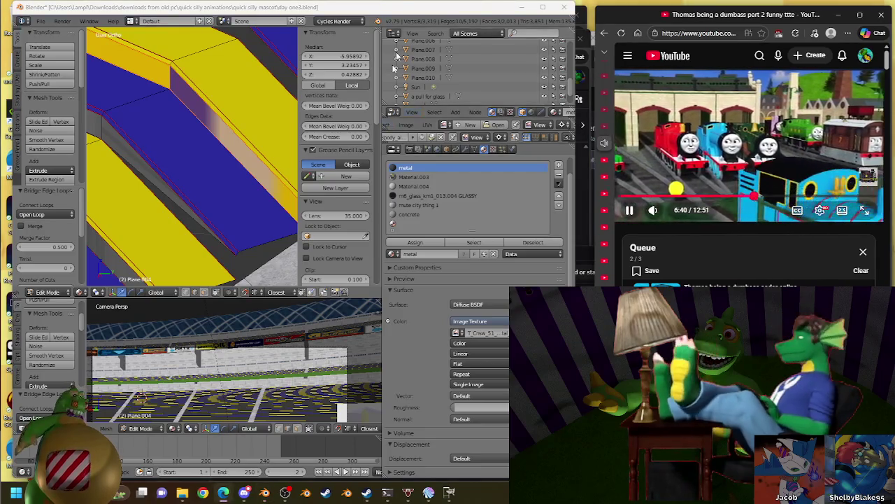
{"action": "left_click", "coordinate": [429, 245]}
- Select a stray stair edge and delete the unwanted geometry
{"action": "scroll", "coordinate": [194, 140], "scroll_direction": "down", "scroll_amount": 2}
{"action": "scroll", "coordinate": [140, 167], "scroll_direction": "down", "scroll_amount": 2}
{"action": "scroll", "coordinate": [115, 188], "scroll_direction": "down", "scroll_amount": 2}
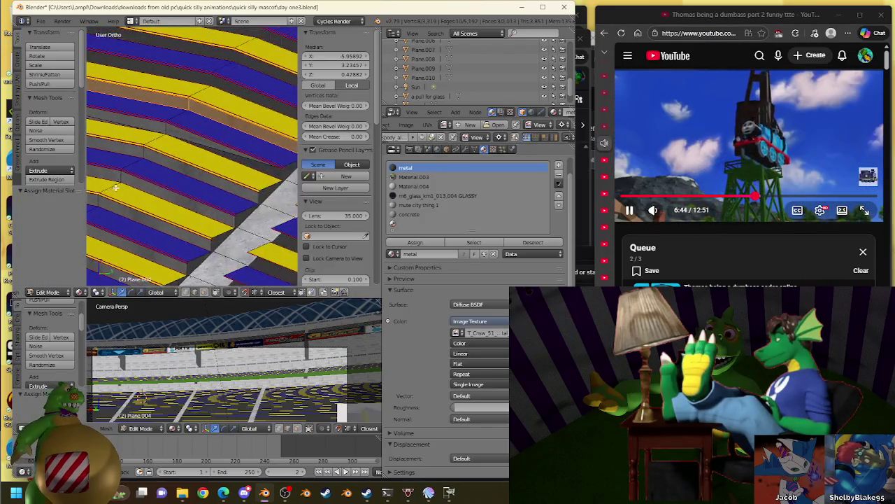
{"action": "scroll", "coordinate": [115, 188], "scroll_direction": "up", "scroll_amount": 2}
{"action": "scroll", "coordinate": [194, 174], "scroll_direction": "up", "scroll_amount": 2}
{"action": "right_click", "coordinate": [194, 176]}
{"action": "scroll", "coordinate": [200, 189], "scroll_direction": "up", "scroll_amount": 1}
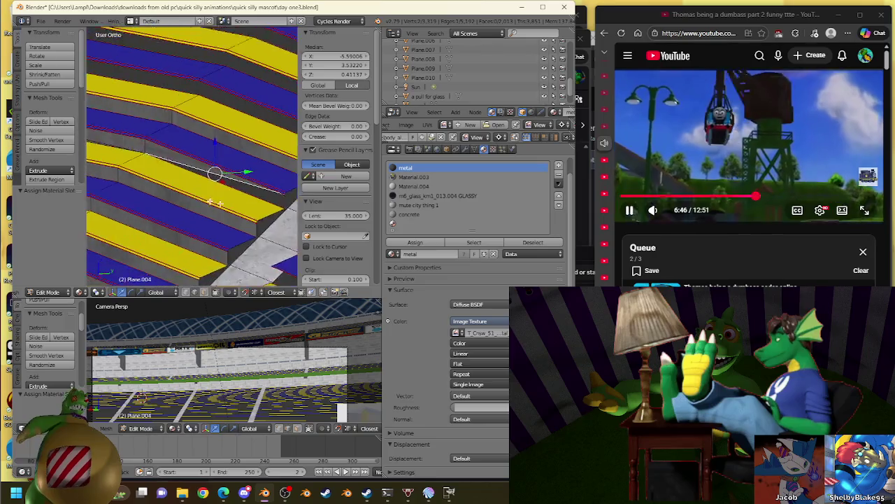
{"action": "scroll", "coordinate": [201, 198], "scroll_direction": "down", "scroll_amount": 2}
{"action": "key", "text": "x"}
{"action": "left_click", "coordinate": [251, 180]}
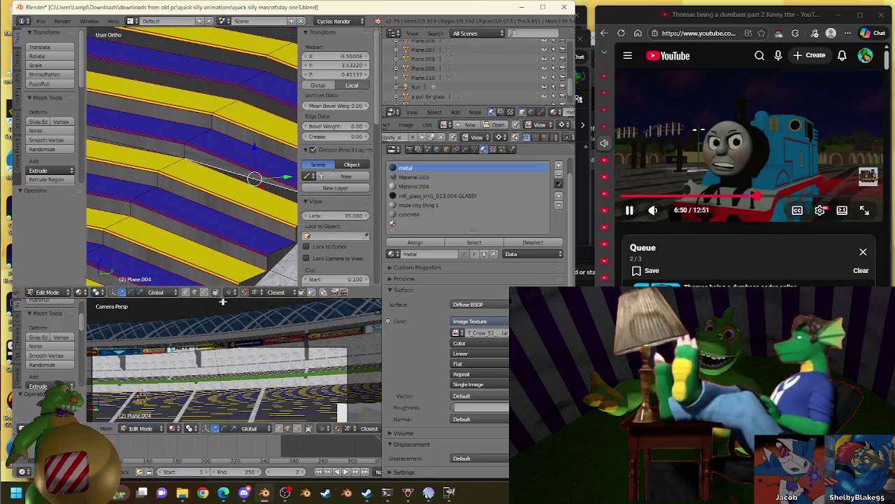
- Select a different stair edge and similar edges, viewing the stairs from above
{"action": "mouse_move", "coordinate": [203, 182]}
{"action": "middle_mouse_down"}
{"action": "mouse_move", "coordinate": [189, 161]}
{"action": "mouse_move", "coordinate": [228, 180]}
{"action": "middle_mouse_up"}
{"action": "right_click", "coordinate": [183, 154]}
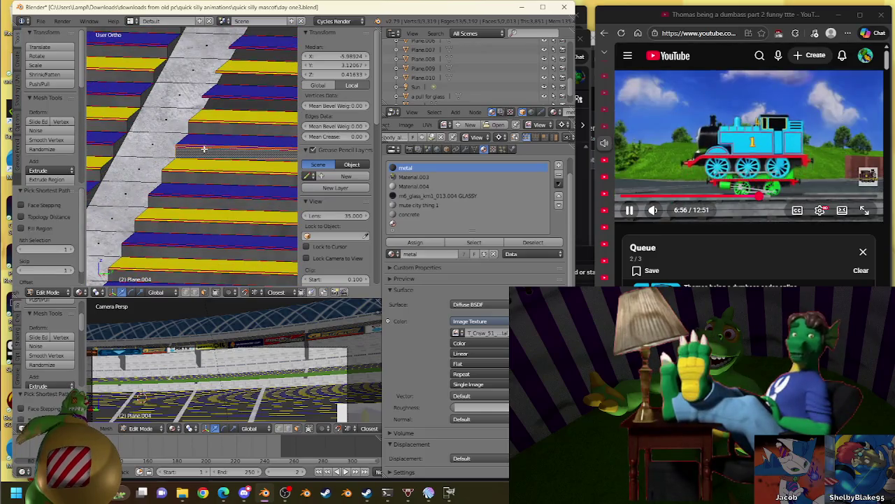
{"action": "key", "text": "shift+g"}
{"action": "scroll", "coordinate": [277, 134], "scroll_direction": "up", "scroll_amount": 3}
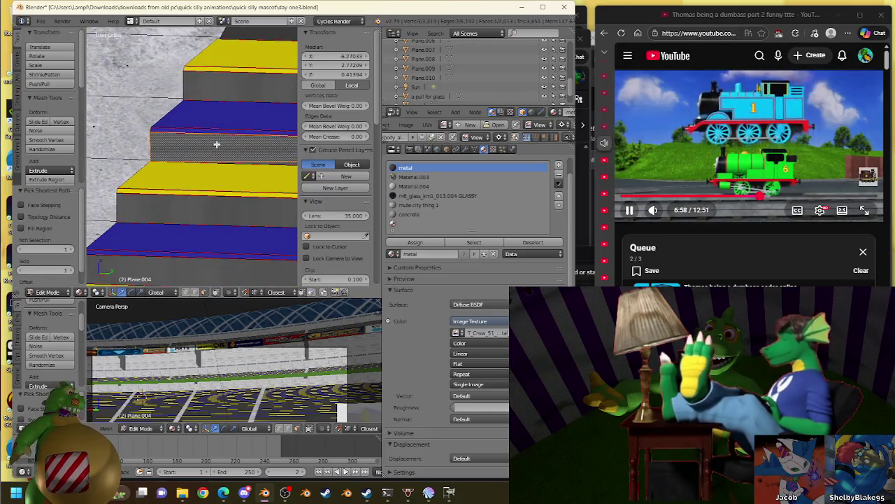
{"action": "mouse_move", "coordinate": [217, 144]}
{"action": "middle_mouse_down"}
{"action": "mouse_move", "coordinate": [248, 145]}
{"action": "mouse_move", "coordinate": [178, 140]}
{"action": "middle_mouse_up"}
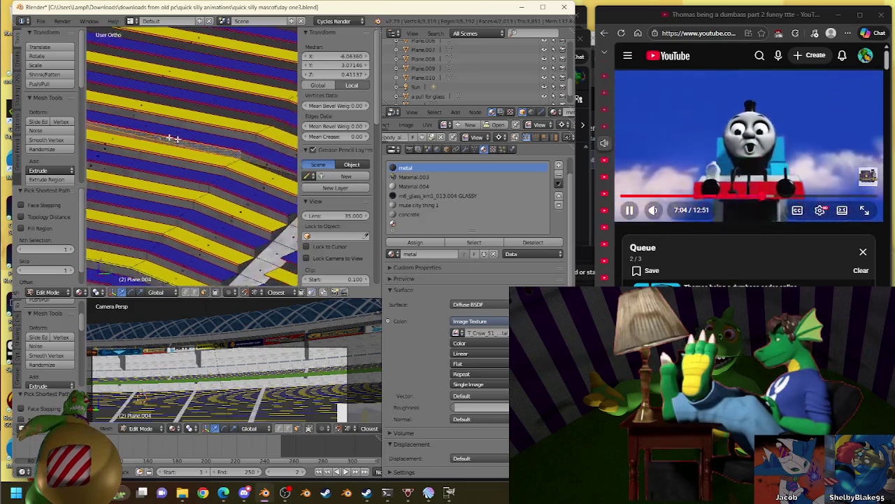
- Delete the selected stair faces
{"action": "scroll", "coordinate": [178, 140], "scroll_direction": "up", "scroll_amount": 3}
{"action": "scroll", "coordinate": [189, 142], "scroll_direction": "up", "scroll_amount": 2}
{"action": "key", "text": "x"}
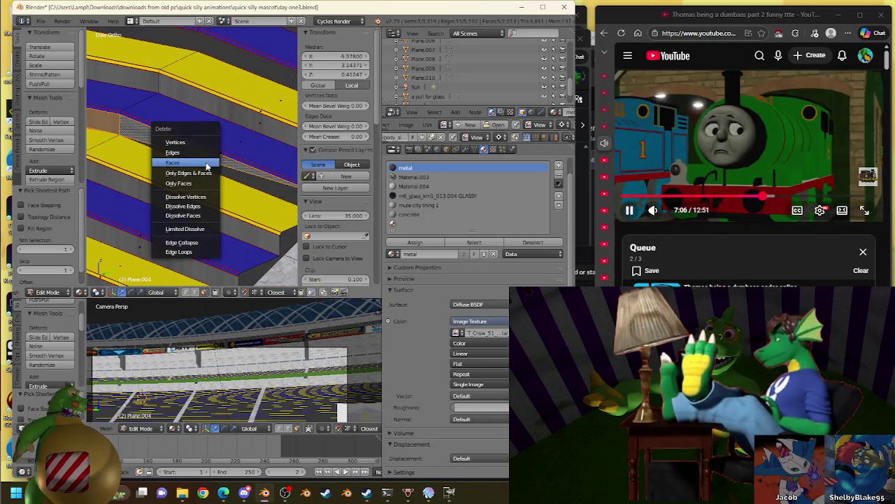
{"action": "left_click", "coordinate": [207, 163]}
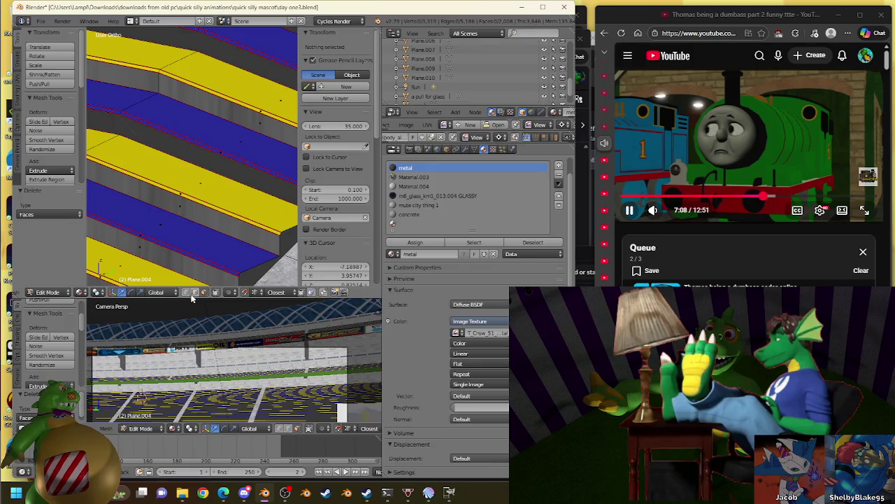
- Select the step edges on both tiers at the gap to be bridged
{"action": "middle_click_drag", "start_coordinate": [208, 168], "coordinate": [221, 196]}
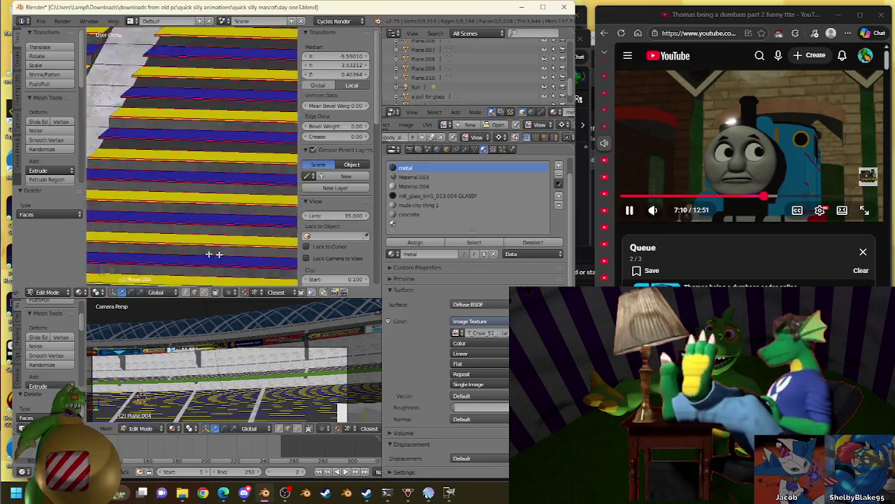
{"action": "right_click", "coordinate": [191, 148]}
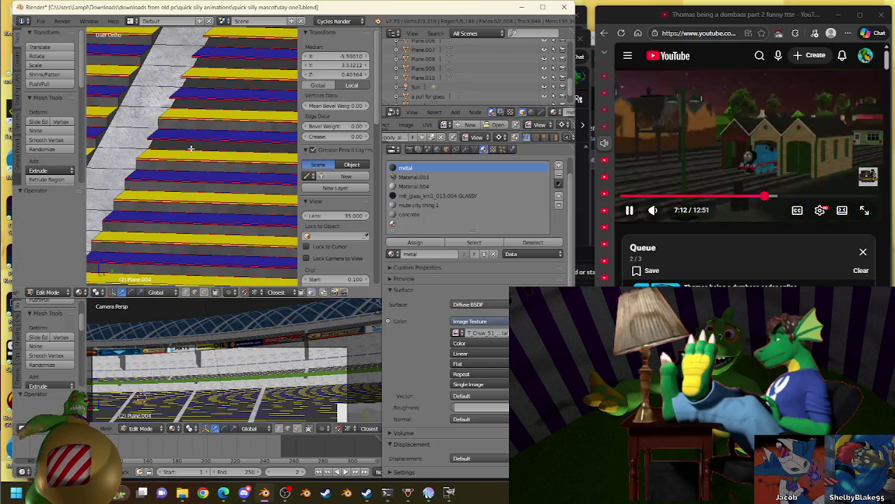
{"action": "mouse_move", "coordinate": [201, 152]}
{"action": "middle_mouse_down"}
{"action": "mouse_move", "coordinate": [144, 147]}
{"action": "mouse_move", "coordinate": [286, 165]}
{"action": "mouse_move", "coordinate": [160, 126]}
{"action": "mouse_move", "coordinate": [233, 121]}
{"action": "mouse_move", "coordinate": [189, 176]}
{"action": "mouse_move", "coordinate": [265, 218]}
{"action": "mouse_move", "coordinate": [150, 258]}
{"action": "mouse_move", "coordinate": [270, 249]}
{"action": "mouse_move", "coordinate": [167, 215]}
{"action": "middle_mouse_up"}
{"action": "scroll", "coordinate": [189, 176], "scroll_direction": "up", "scroll_amount": 2}
{"action": "right_click", "coordinate": [198, 190]}
{"action": "scroll", "coordinate": [198, 190], "scroll_direction": "down", "scroll_amount": 3}
- Bridge the selected edge loops with new faces and assign them the metal material
{"action": "key", "text": "w"}
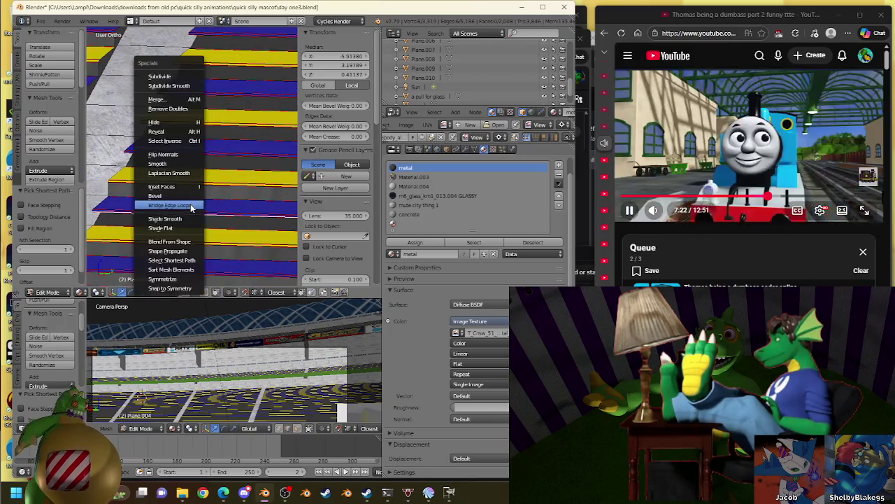
{"action": "left_click", "coordinate": [186, 204]}
{"action": "left_click", "coordinate": [415, 242]}
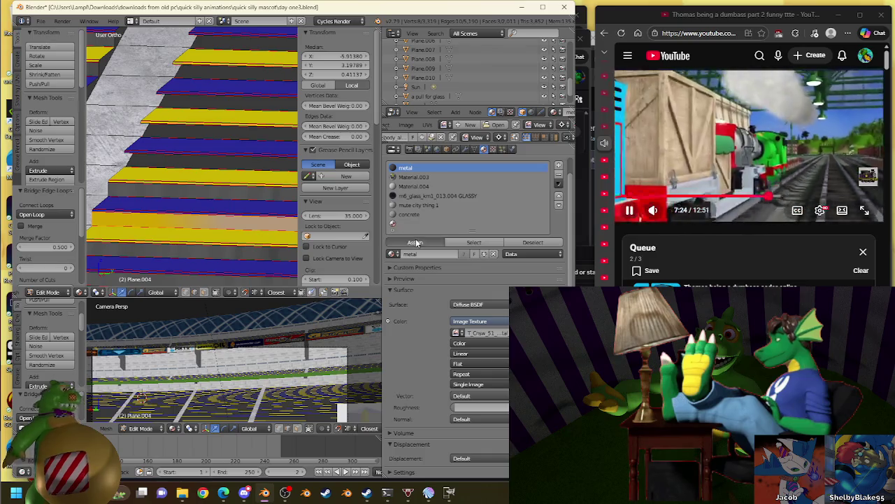
{"action": "scroll", "coordinate": [234, 182], "scroll_direction": "down", "scroll_amount": 3}
{"action": "scroll", "coordinate": [234, 182], "scroll_direction": "up", "scroll_amount": 3}
{"action": "scroll", "coordinate": [220, 194], "scroll_direction": "up", "scroll_amount": 2}
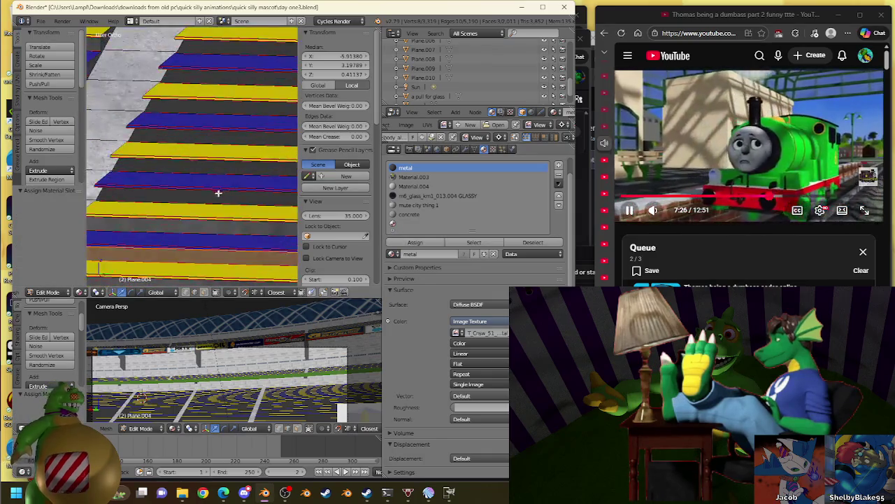
- Select the next stair edges, bridge them, and apply the metal material
{"action": "right_click", "coordinate": [188, 200]}
{"action": "middle_click_drag", "start_coordinate": [188, 199], "coordinate": [156, 182]}
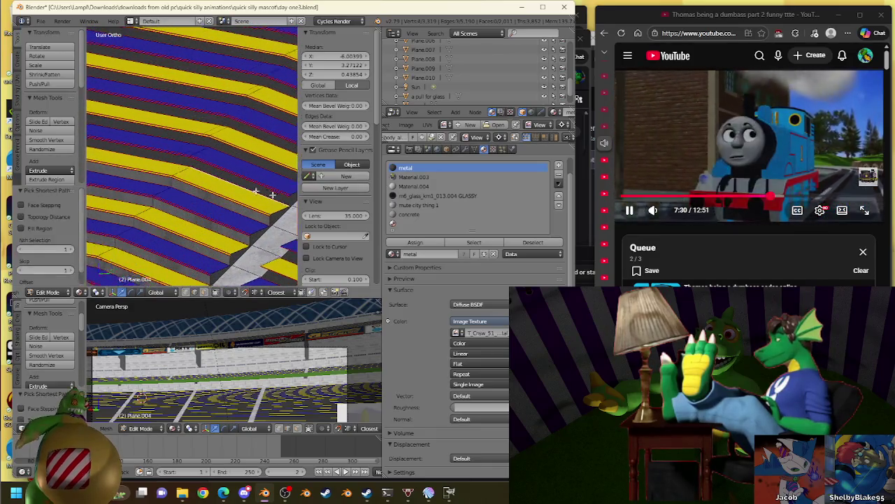
{"action": "middle_click_drag", "start_coordinate": [250, 191], "coordinate": [233, 209]}
{"action": "scroll", "coordinate": [233, 209], "scroll_direction": "up", "scroll_amount": 3}
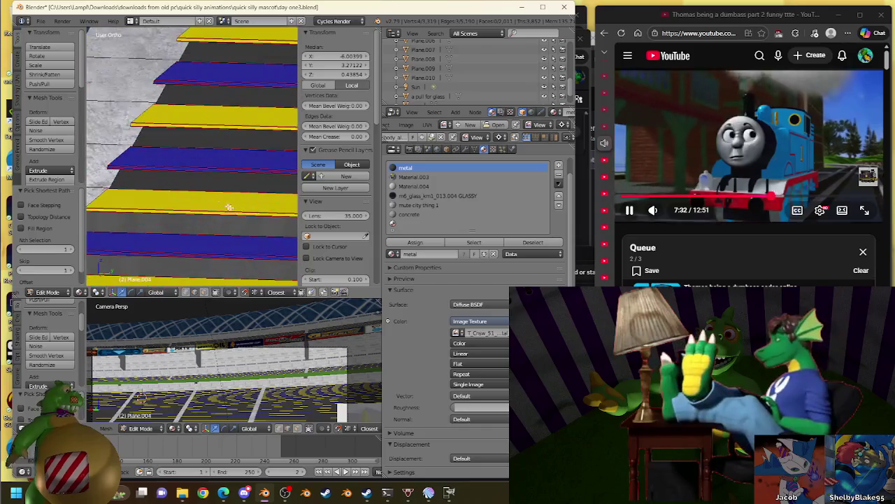
{"action": "scroll", "coordinate": [198, 176], "scroll_direction": "down", "scroll_amount": 3}
{"action": "middle_click_drag", "start_coordinate": [242, 182], "coordinate": [181, 180]}
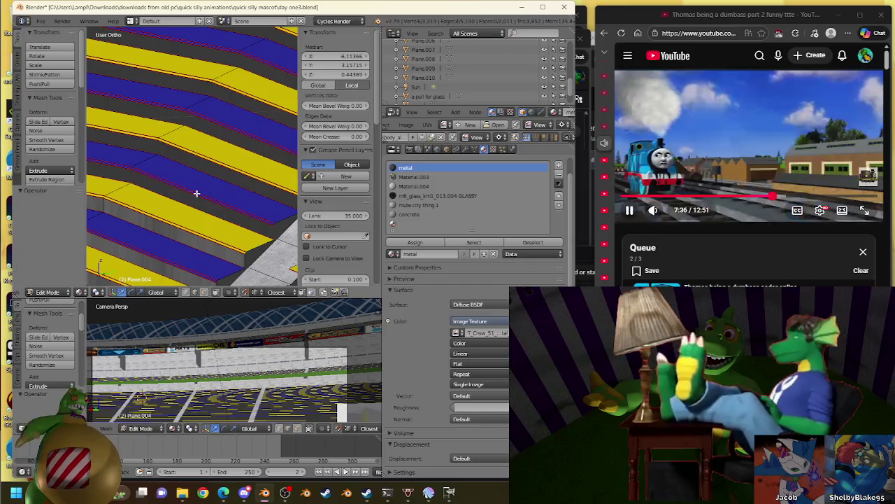
{"action": "key", "text": "w"}
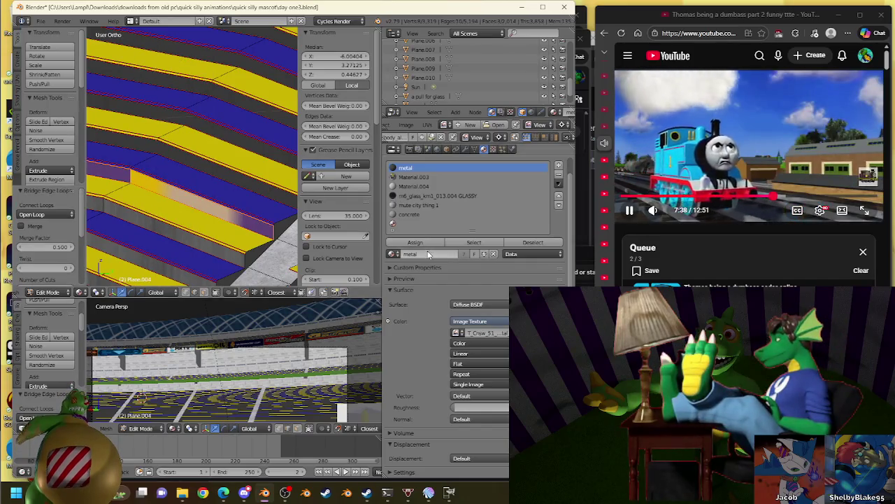
{"action": "left_click", "coordinate": [415, 242]}
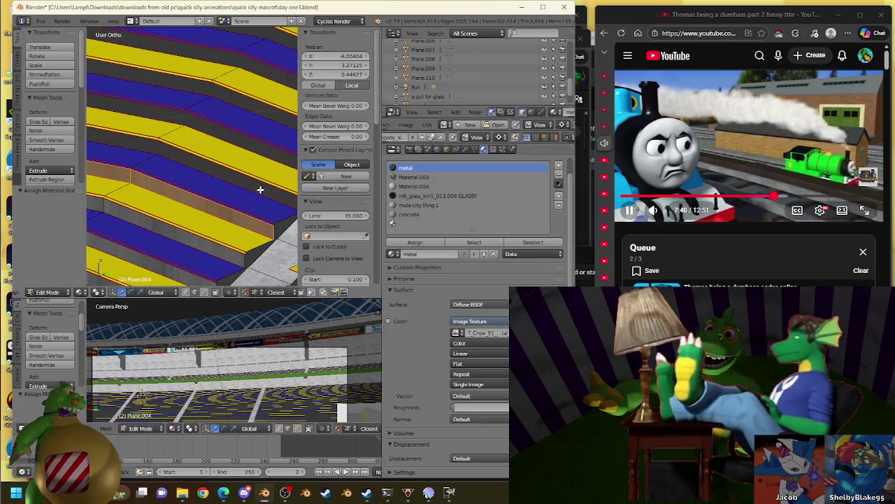
- Select the edge paths on both tiers at the next gap
{"action": "middle_click_drag", "start_coordinate": [260, 189], "coordinate": [210, 170]}
{"action": "right_click", "coordinate": [264, 216]}
{"action": "right_click", "coordinate": [264, 216], "text": "ctrl"}
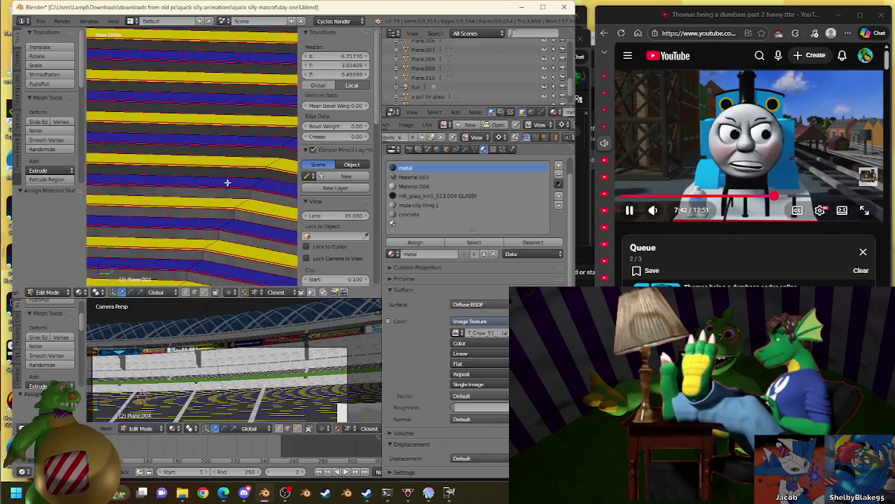
{"action": "mouse_move", "coordinate": [234, 180]}
{"action": "middle_mouse_down"}
{"action": "mouse_move", "coordinate": [117, 128]}
{"action": "mouse_move", "coordinate": [249, 190]}
{"action": "mouse_move", "coordinate": [117, 197]}
{"action": "mouse_move", "coordinate": [226, 162]}
{"action": "middle_mouse_up"}
{"action": "right_click", "coordinate": [250, 189], "text": "ctrl"}
{"action": "right_click", "coordinate": [226, 162], "text": "ctrl"}
- Bridge the selected loops across the gap and select a path of edges along the next step
{"action": "key", "text": "w"}
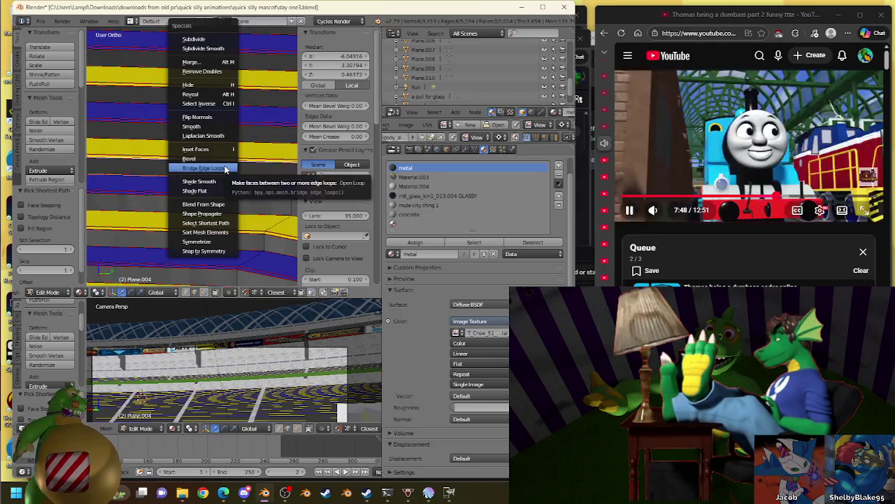
{"action": "left_click", "coordinate": [415, 242]}
{"action": "mouse_move", "coordinate": [237, 167]}
{"action": "middle_mouse_down"}
{"action": "mouse_move", "coordinate": [120, 196]}
{"action": "mouse_move", "coordinate": [282, 100]}
{"action": "mouse_move", "coordinate": [260, 196]}
{"action": "mouse_move", "coordinate": [269, 193]}
{"action": "mouse_move", "coordinate": [189, 189]}
{"action": "mouse_move", "coordinate": [237, 171]}
{"action": "mouse_move", "coordinate": [170, 176]}
{"action": "mouse_move", "coordinate": [124, 116]}
{"action": "mouse_move", "coordinate": [212, 96]}
{"action": "mouse_move", "coordinate": [187, 153]}
{"action": "mouse_move", "coordinate": [248, 176]}
{"action": "mouse_move", "coordinate": [136, 196]}
{"action": "mouse_move", "coordinate": [180, 158]}
{"action": "middle_mouse_up"}
{"action": "right_click", "coordinate": [243, 169], "text": "ctrl"}
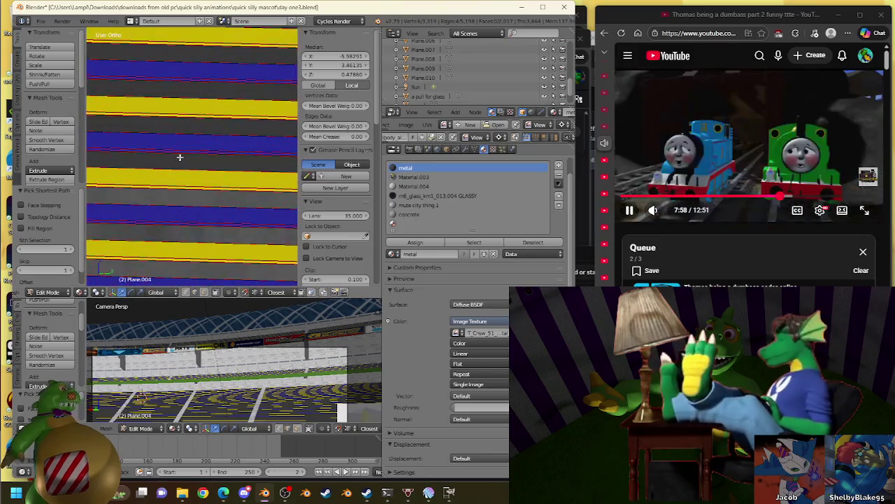
- Bridge the selected step edges with new faces and give them the metal material
{"action": "key", "text": "w"}
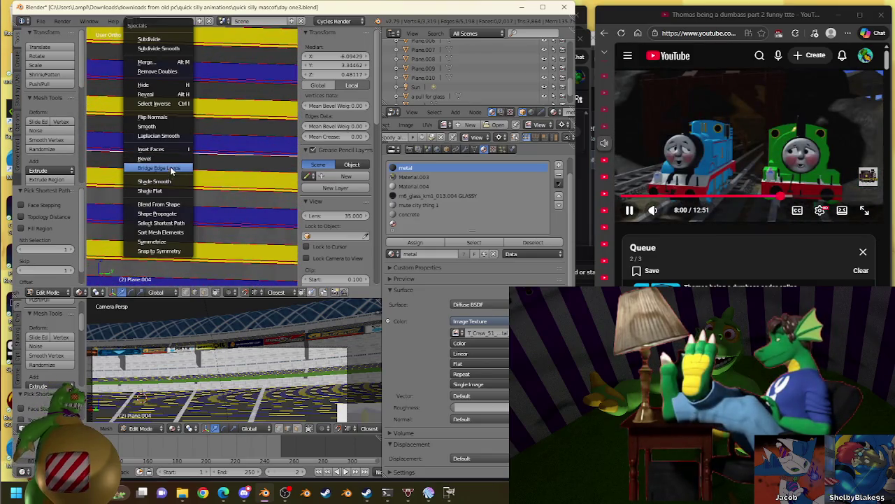
{"action": "left_click", "coordinate": [170, 169]}
{"action": "left_click", "coordinate": [415, 242]}
{"action": "mouse_move", "coordinate": [233, 128]}
{"action": "middle_mouse_down"}
{"action": "mouse_move", "coordinate": [242, 134]}
{"action": "mouse_move", "coordinate": [161, 134]}
{"action": "middle_mouse_up"}
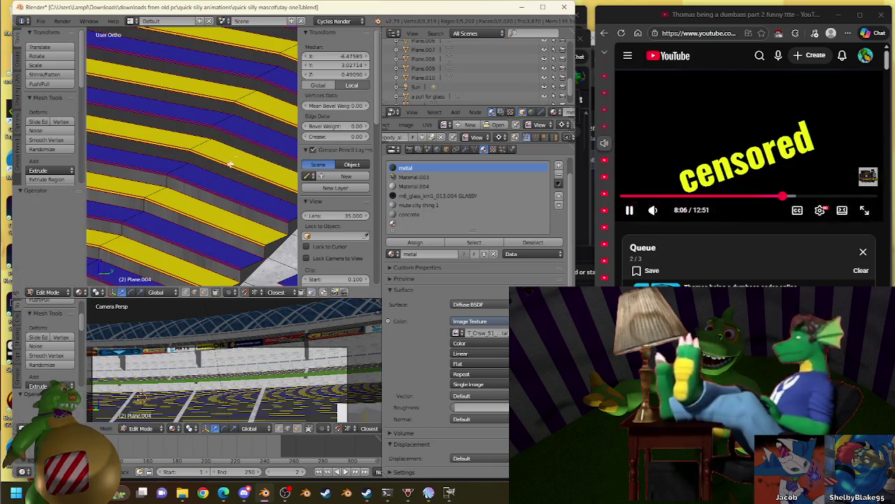
{"action": "mouse_move", "coordinate": [240, 170]}
{"action": "middle_mouse_down"}
{"action": "mouse_move", "coordinate": [149, 170]}
{"action": "mouse_move", "coordinate": [111, 223]}
{"action": "mouse_move", "coordinate": [149, 203]}
{"action": "middle_mouse_up"}
{"action": "mouse_move", "coordinate": [182, 178]}
{"action": "middle_mouse_down"}
{"action": "mouse_move", "coordinate": [144, 154]}
{"action": "mouse_move", "coordinate": [179, 146]}
{"action": "mouse_move", "coordinate": [159, 148]}
{"action": "mouse_move", "coordinate": [235, 179]}
{"action": "middle_mouse_up"}
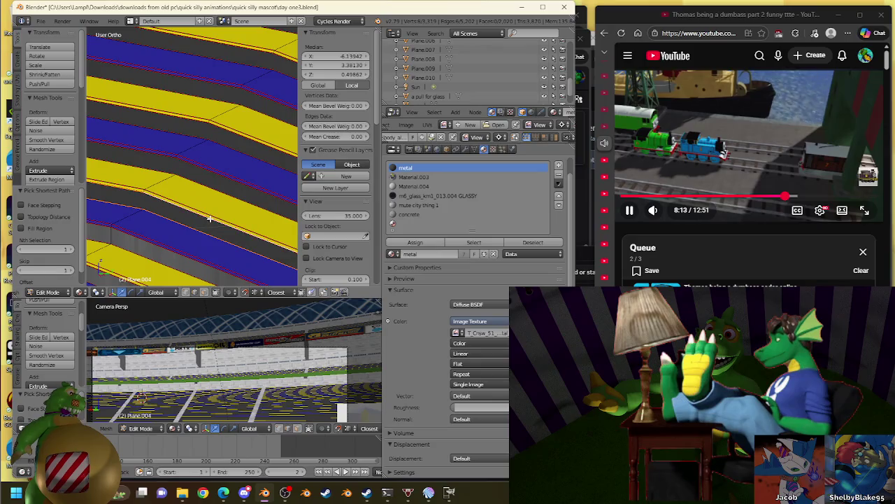
{"action": "key", "text": "w"}
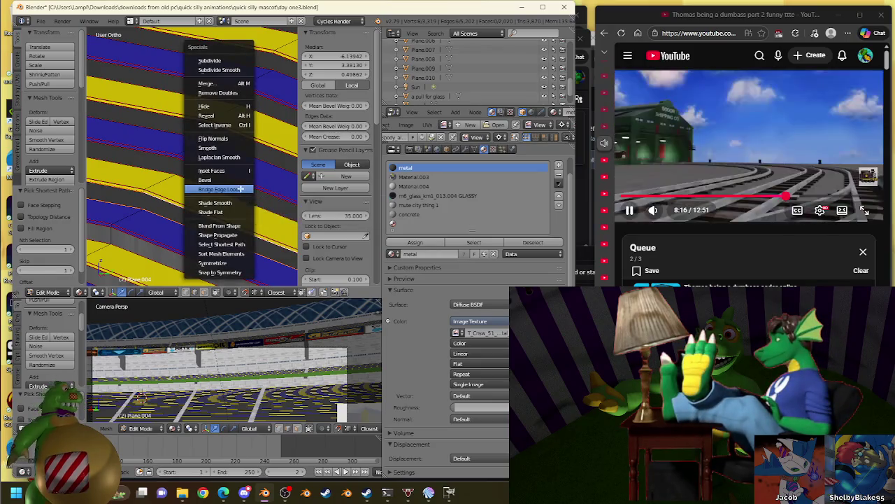
- Bridge the selected loops across the gap and give the new faces the metal material
{"action": "left_click", "coordinate": [240, 190]}
{"action": "left_click", "coordinate": [415, 242]}
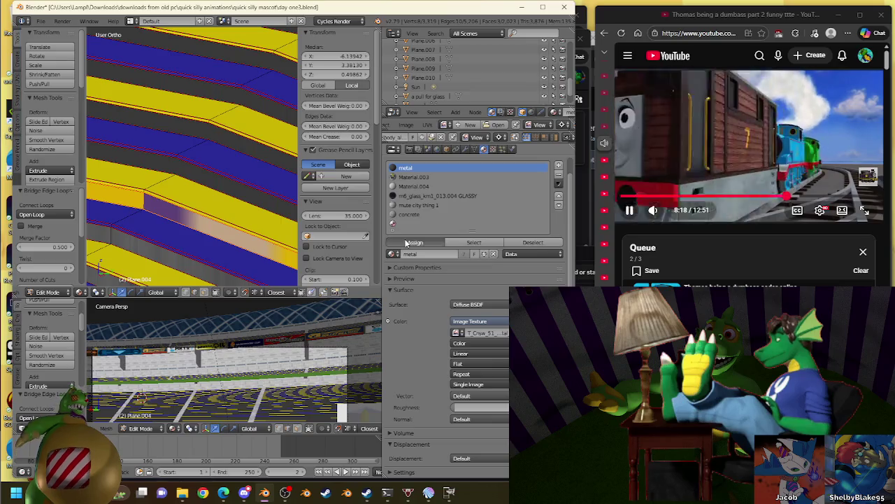
{"action": "scroll", "coordinate": [128, 226], "scroll_direction": "down", "scroll_amount": 2}
{"action": "scroll", "coordinate": [128, 226], "scroll_direction": "down", "scroll_amount": 3}
{"action": "middle_click_drag", "start_coordinate": [128, 226], "coordinate": [210, 160]}
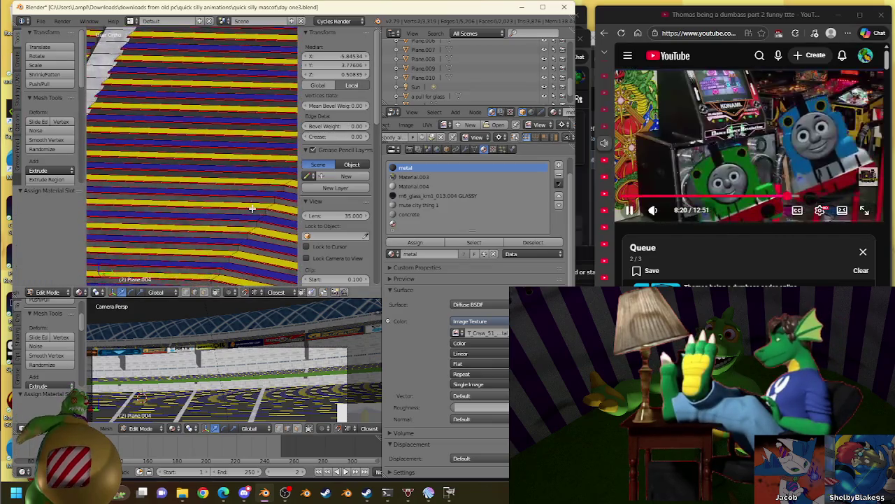
- Select matching edges across the next gap, bridge them, and assign the metal material
{"action": "right_click", "coordinate": [216, 154], "text": "ctrl"}
{"action": "scroll", "coordinate": [222, 201], "scroll_direction": "up", "scroll_amount": 2}
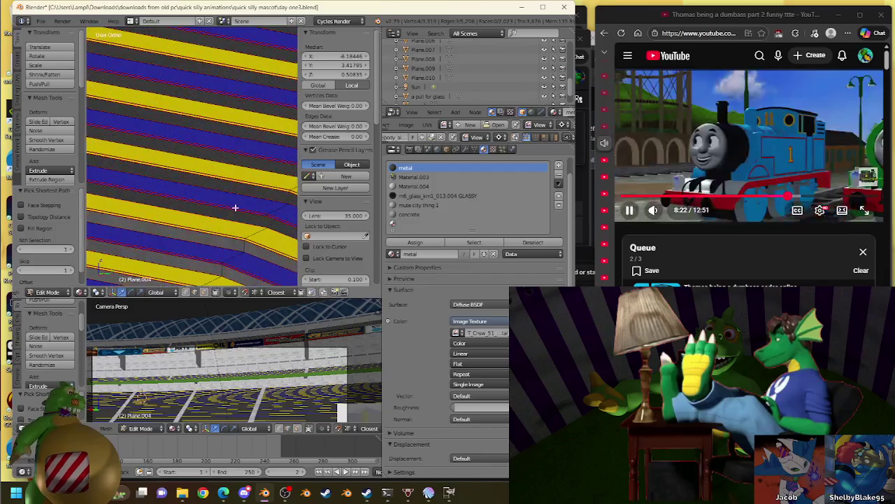
{"action": "scroll", "coordinate": [144, 124], "scroll_direction": "up", "scroll_amount": 3}
{"action": "right_click", "coordinate": [234, 150], "text": "ctrl"}
{"action": "scroll", "coordinate": [234, 149], "scroll_direction": "down", "scroll_amount": 2}
{"action": "middle_click_drag", "start_coordinate": [234, 150], "coordinate": [218, 193]}
{"action": "right_click", "coordinate": [218, 193], "text": "ctrl"}
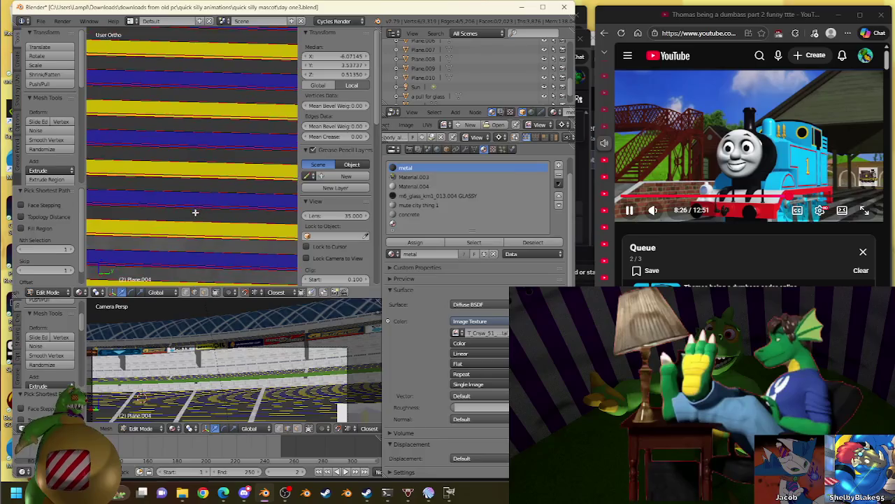
{"action": "key", "text": "w"}
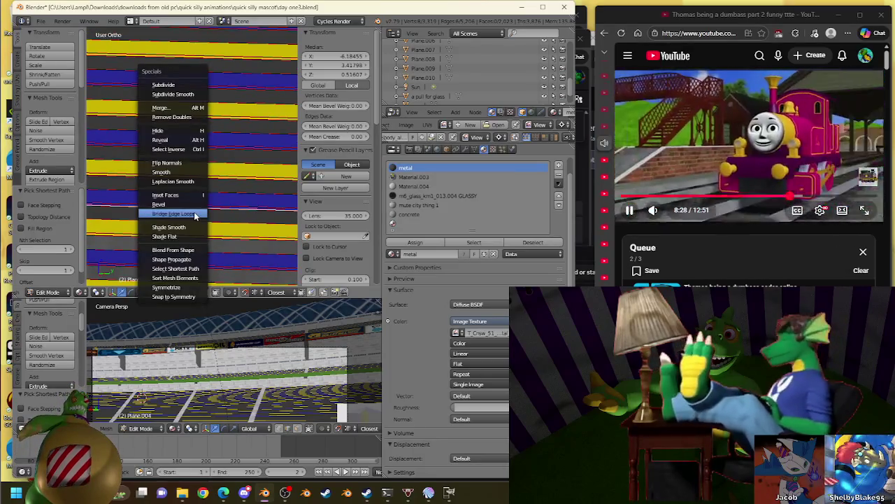
{"action": "left_click", "coordinate": [194, 212]}
{"action": "left_click", "coordinate": [415, 243]}
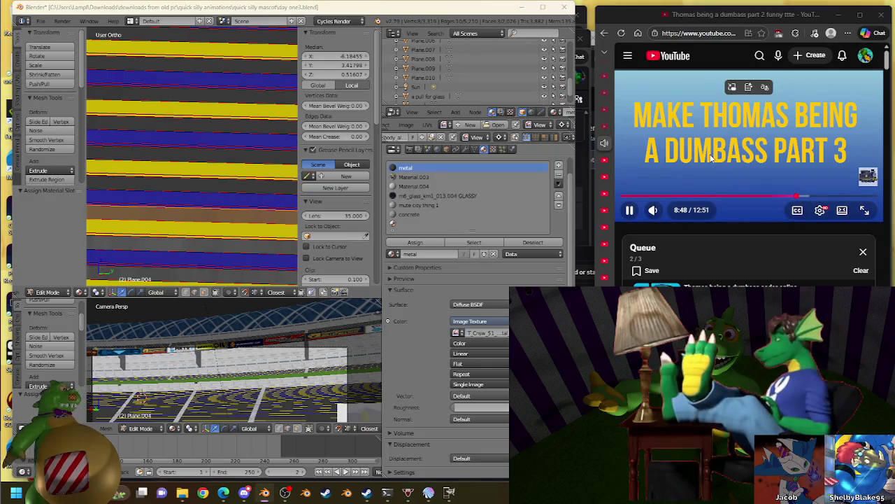
- Play 'Thomas being a dumbass FINAL Ttte sodor online', the third queued video, and close the queue
{"action": "scroll", "coordinate": [755, 224], "scroll_direction": "down", "scroll_amount": 2}
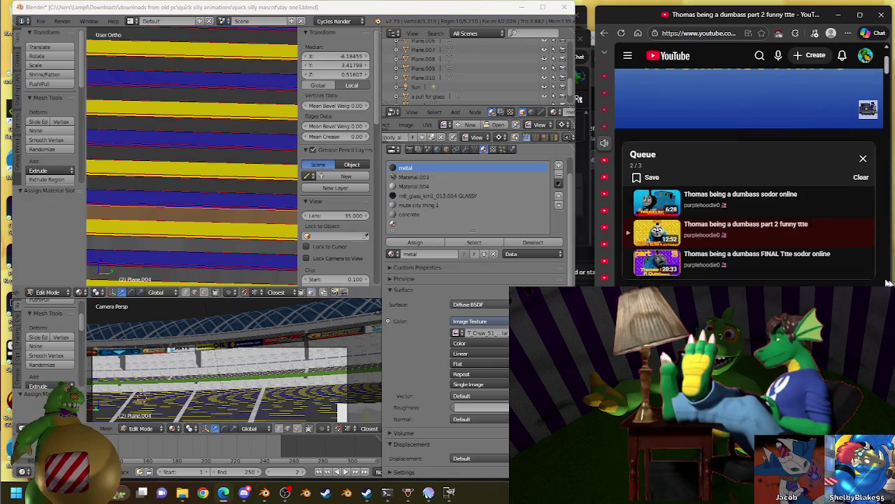
{"action": "left_click", "coordinate": [781, 273]}
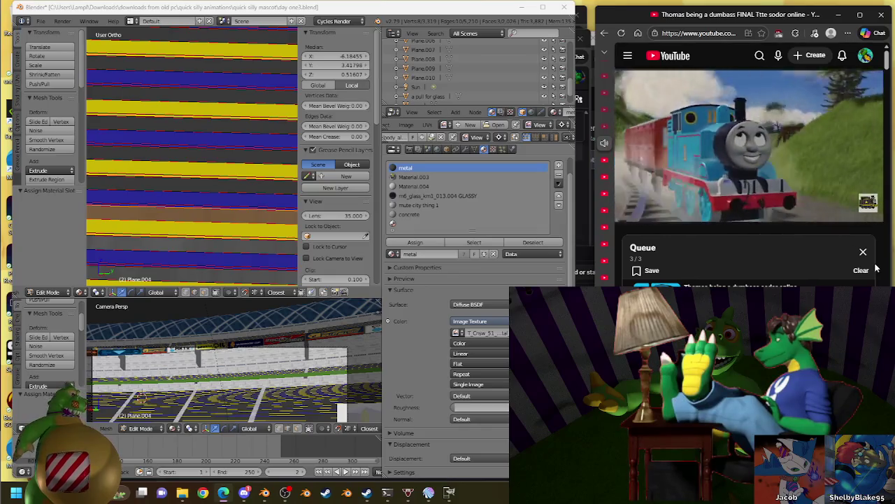
{"action": "left_click", "coordinate": [871, 260]}
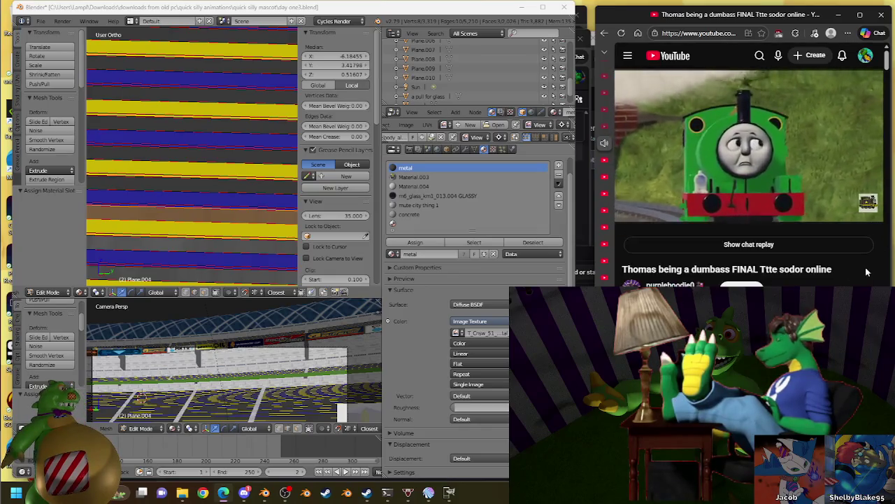
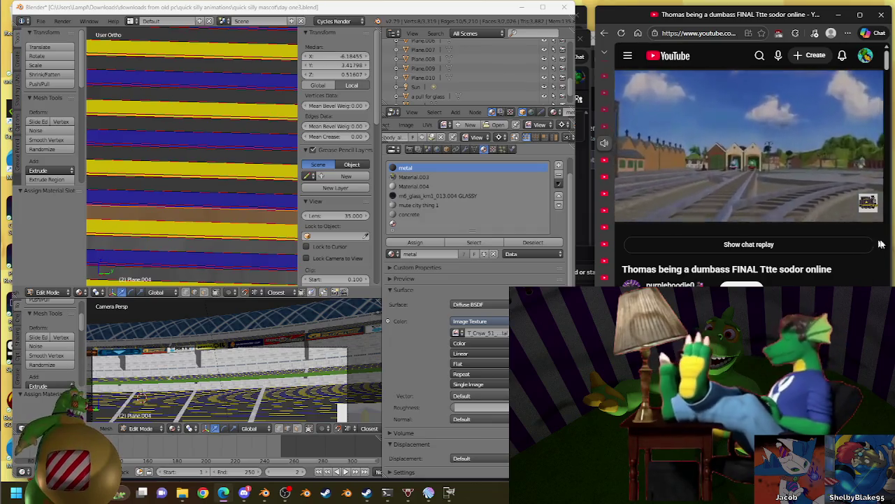
- Pause the stream, return to the YouTube home feed and close the miniplayer
{"action": "left_click", "coordinate": [728, 126]}
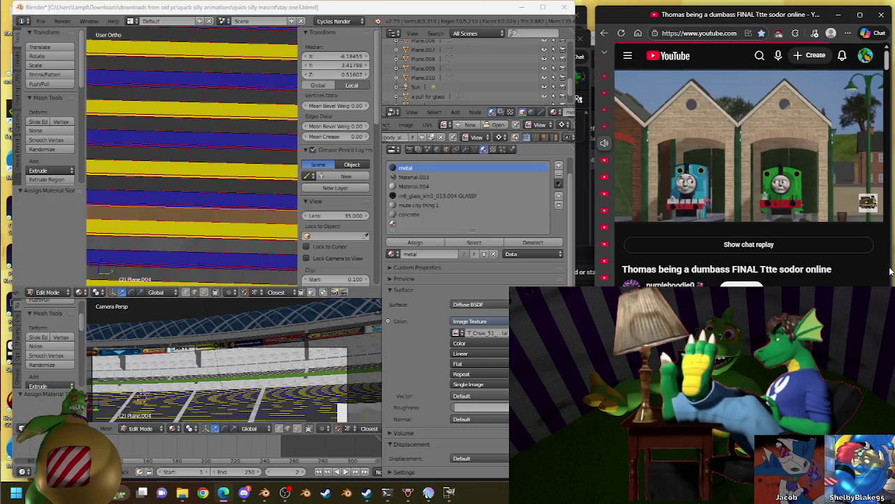
{"action": "key", "text": "alt+Left"}
{"action": "left_click", "coordinate": [867, 202]}
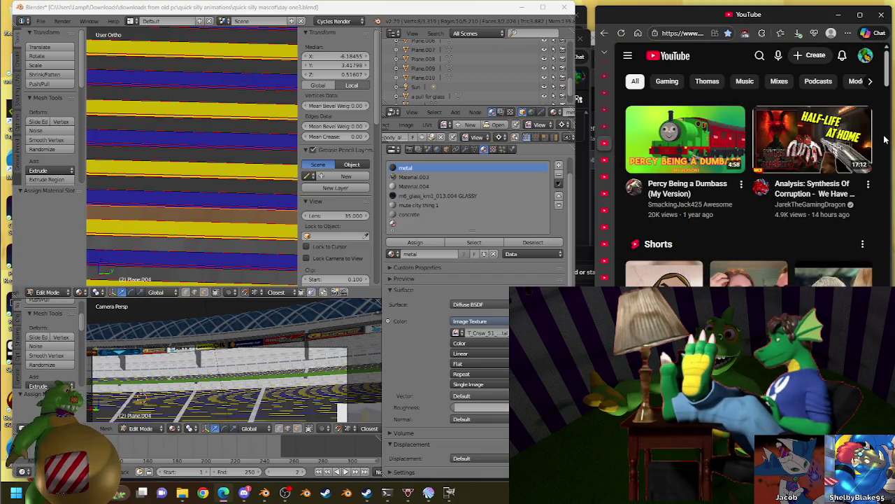
- Start 'What if I Swapped Thomas and Chuggington's Art Styles?' from the feed, then return to Blender via Discord
{"action": "scroll", "coordinate": [885, 140], "scroll_direction": "down", "scroll_amount": 5}
{"action": "scroll", "coordinate": [885, 140], "scroll_direction": "down", "scroll_amount": 3}
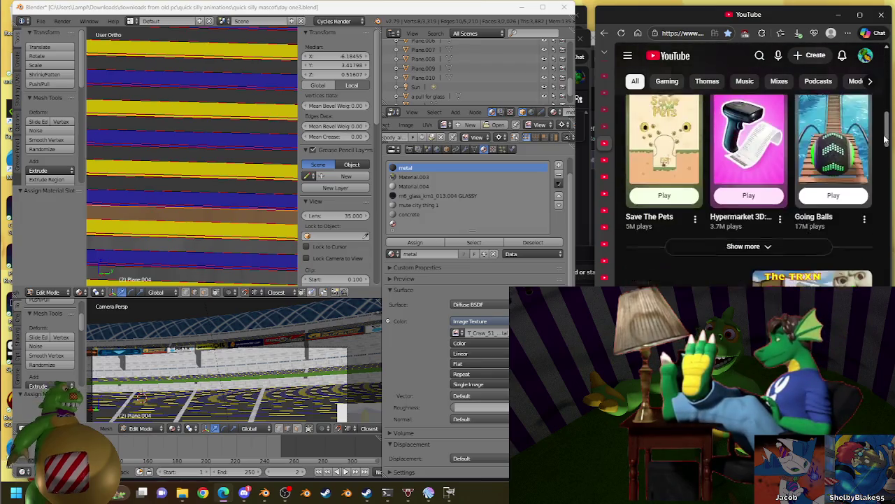
{"action": "scroll", "coordinate": [885, 140], "scroll_direction": "down", "scroll_amount": 3}
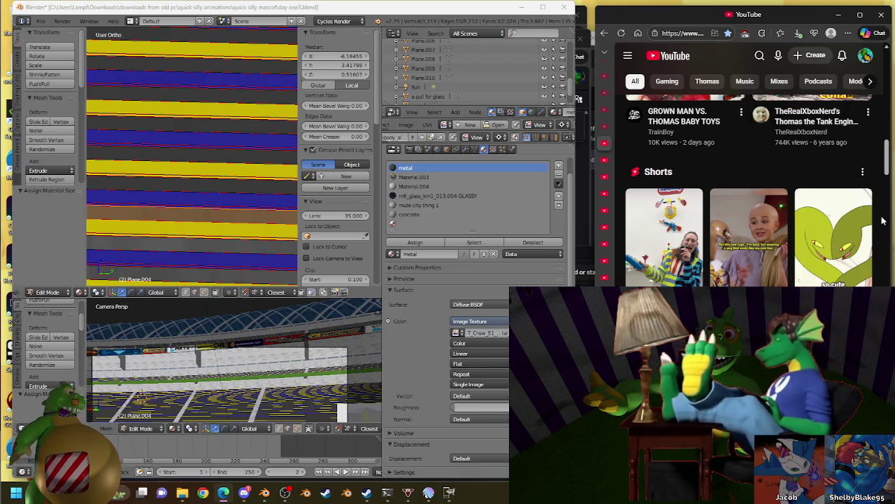
{"action": "scroll", "coordinate": [883, 221], "scroll_direction": "down", "scroll_amount": 1}
{"action": "scroll", "coordinate": [883, 221], "scroll_direction": "down", "scroll_amount": 1}
{"action": "scroll", "coordinate": [883, 221], "scroll_direction": "down", "scroll_amount": 2}
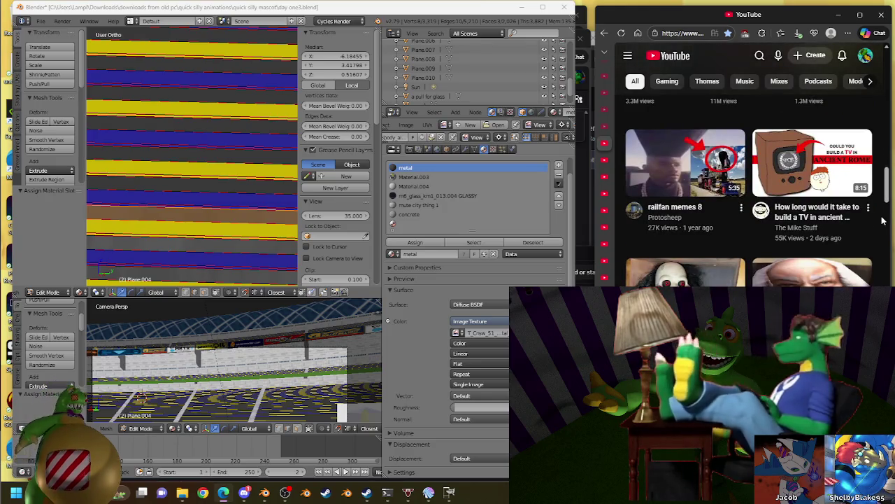
{"action": "scroll", "coordinate": [883, 221], "scroll_direction": "down", "scroll_amount": 3}
{"action": "scroll", "coordinate": [882, 221], "scroll_direction": "down", "scroll_amount": 3}
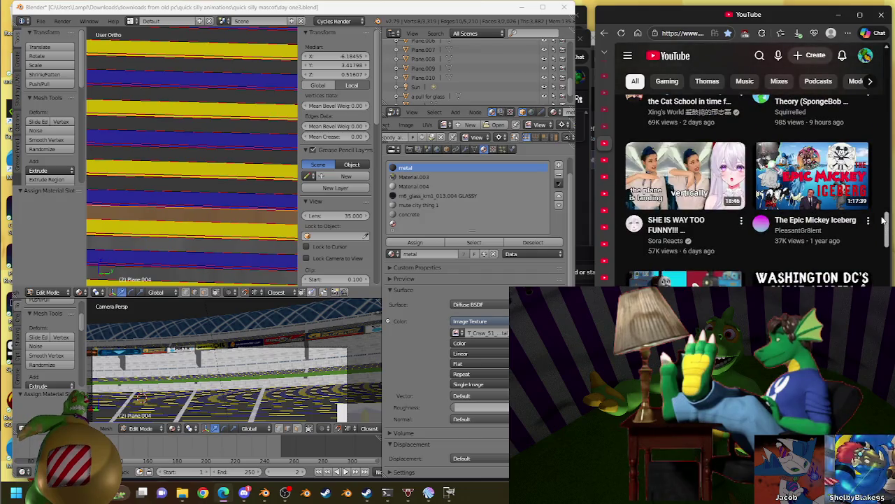
{"action": "scroll", "coordinate": [883, 221], "scroll_direction": "down", "scroll_amount": 2}
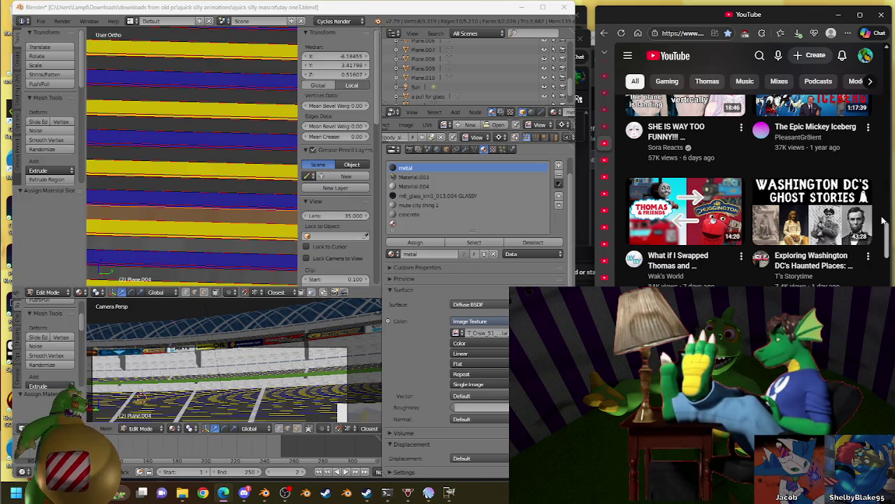
{"action": "left_click", "coordinate": [676, 203]}
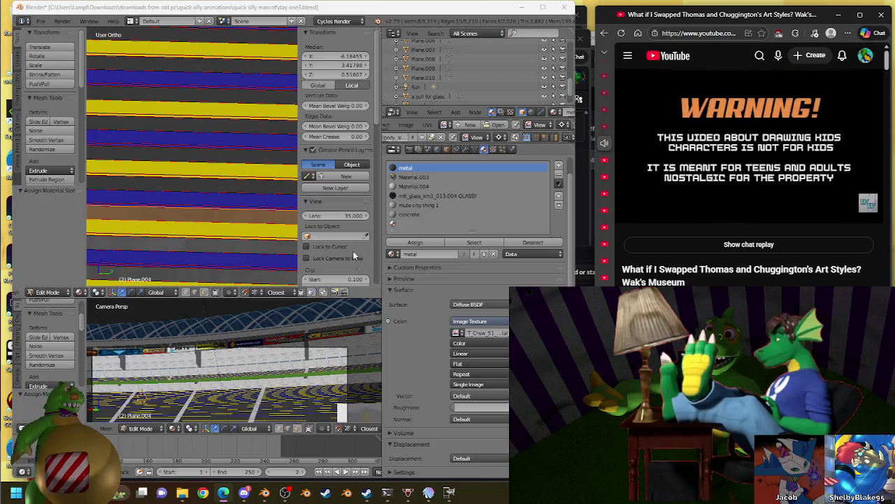
{"action": "left_click", "coordinate": [530, 253]}
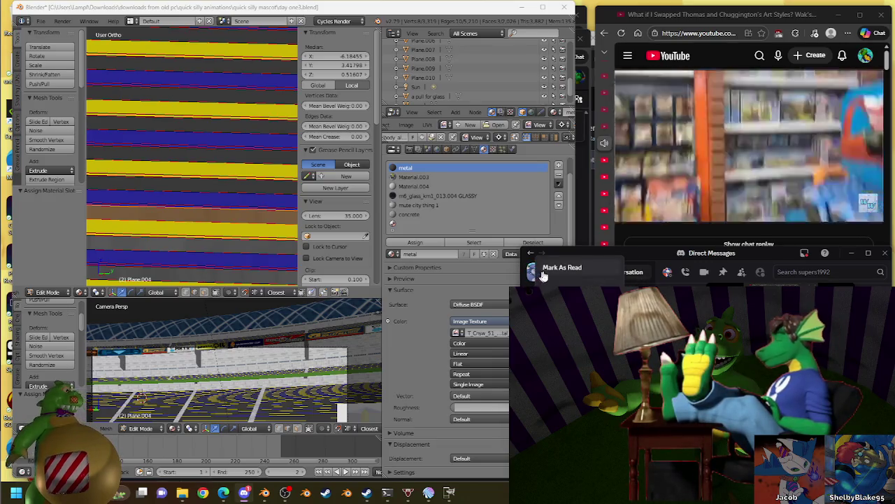
{"action": "left_click", "coordinate": [413, 13]}
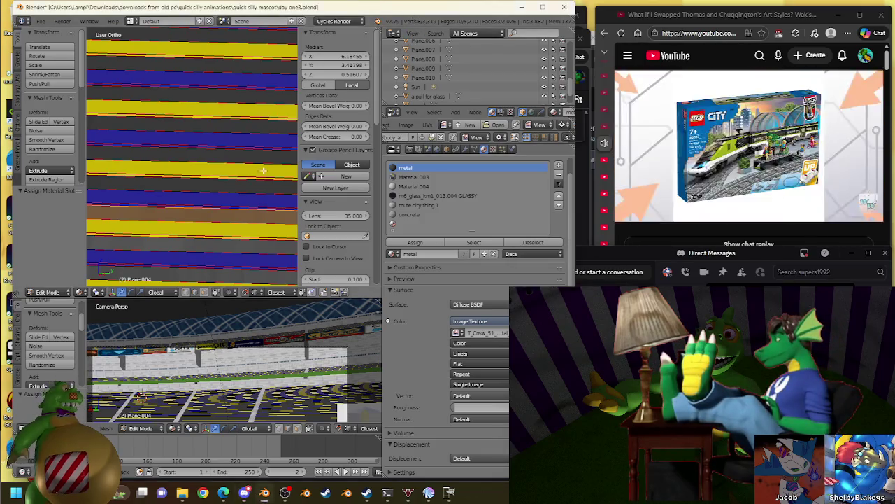
- Bridge the first selected step edge into a face and assign it the metal material
{"action": "middle_click_drag", "start_coordinate": [252, 199], "coordinate": [195, 168]}
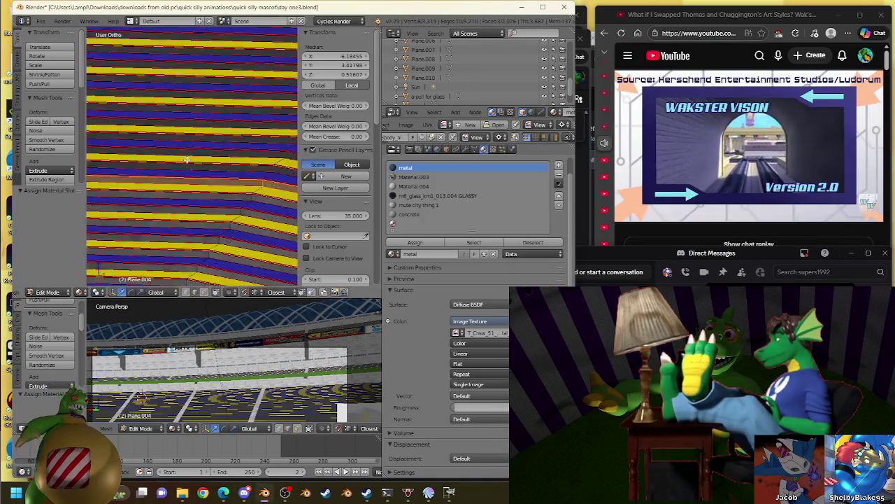
{"action": "right_click", "coordinate": [118, 162]}
{"action": "mouse_move", "coordinate": [224, 175]}
{"action": "middle_mouse_down"}
{"action": "mouse_move", "coordinate": [280, 160]}
{"action": "mouse_move", "coordinate": [129, 120]}
{"action": "middle_mouse_up"}
{"action": "mouse_move", "coordinate": [240, 168]}
{"action": "middle_mouse_down"}
{"action": "mouse_move", "coordinate": [261, 165]}
{"action": "mouse_move", "coordinate": [241, 168]}
{"action": "mouse_move", "coordinate": [252, 180]}
{"action": "mouse_move", "coordinate": [213, 216]}
{"action": "middle_mouse_up"}
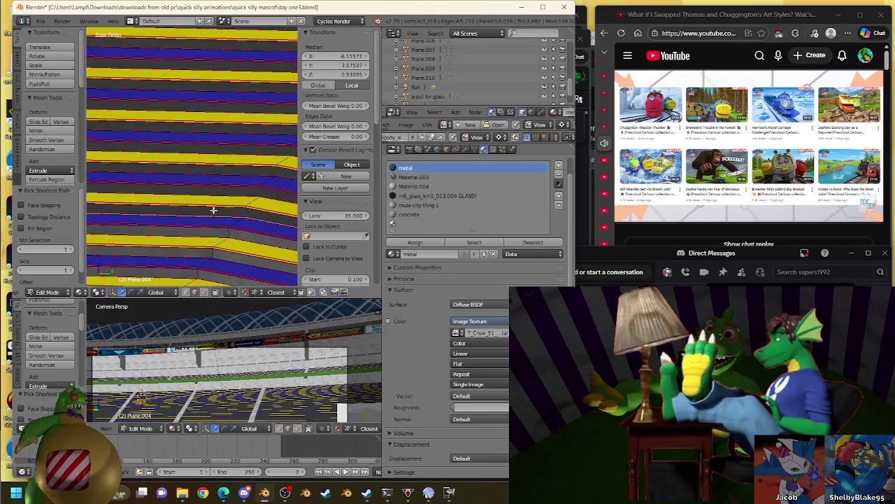
{"action": "key", "text": "w"}
{"action": "left_click", "coordinate": [249, 196]}
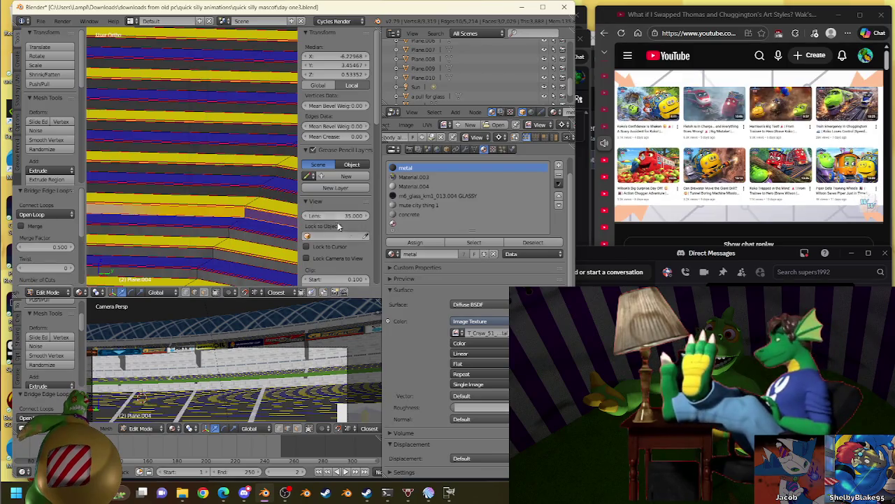
{"action": "left_click", "coordinate": [415, 242]}
- Bridge the next step's edges into a face and assign it metal
{"action": "right_click", "coordinate": [249, 196]}
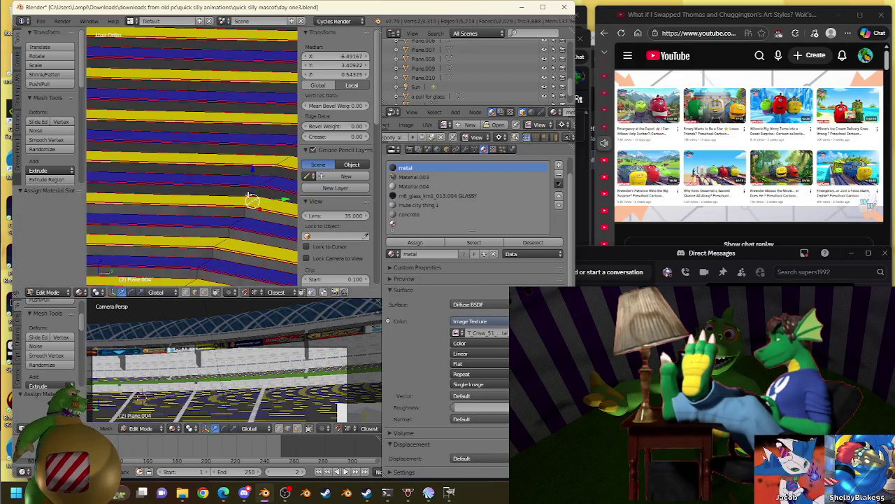
{"action": "mouse_move", "coordinate": [249, 196]}
{"action": "middle_mouse_down"}
{"action": "mouse_move", "coordinate": [201, 190]}
{"action": "mouse_move", "coordinate": [186, 220]}
{"action": "mouse_move", "coordinate": [222, 245]}
{"action": "middle_mouse_up"}
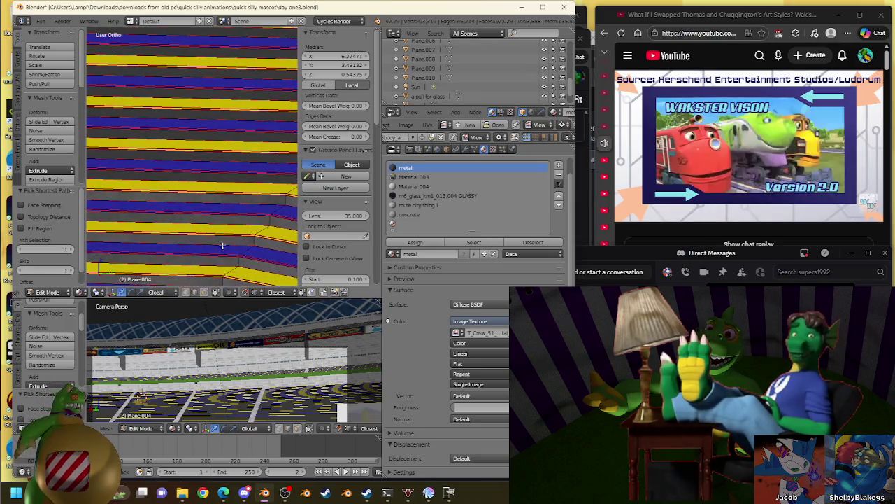
{"action": "mouse_move", "coordinate": [166, 220]}
{"action": "middle_mouse_down"}
{"action": "mouse_move", "coordinate": [175, 194]}
{"action": "mouse_move", "coordinate": [180, 200]}
{"action": "mouse_move", "coordinate": [160, 190]}
{"action": "mouse_move", "coordinate": [162, 169]}
{"action": "mouse_move", "coordinate": [277, 216]}
{"action": "mouse_move", "coordinate": [212, 194]}
{"action": "middle_mouse_up"}
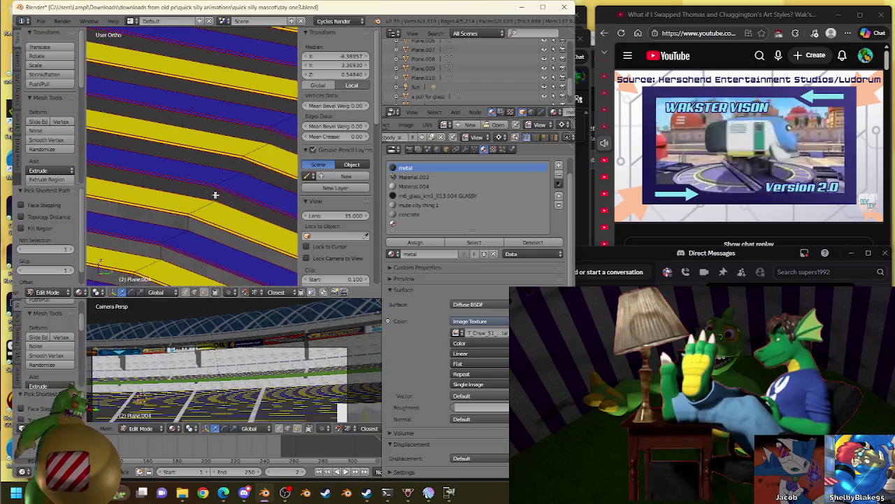
{"action": "key", "text": "w"}
{"action": "left_click", "coordinate": [252, 203]}
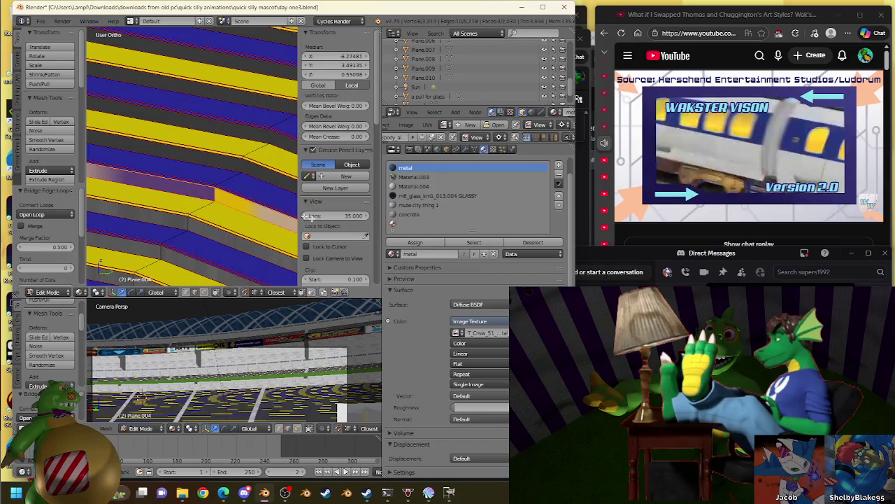
{"action": "left_click", "coordinate": [415, 243]}
- Bridge another step gap closed with a new face
{"action": "mouse_move", "coordinate": [282, 194]}
{"action": "middle_mouse_down"}
{"action": "mouse_move", "coordinate": [103, 248]}
{"action": "mouse_move", "coordinate": [165, 214]}
{"action": "mouse_move", "coordinate": [166, 164]}
{"action": "mouse_move", "coordinate": [114, 134]}
{"action": "mouse_move", "coordinate": [245, 117]}
{"action": "mouse_move", "coordinate": [219, 133]}
{"action": "mouse_move", "coordinate": [230, 140]}
{"action": "middle_mouse_up"}
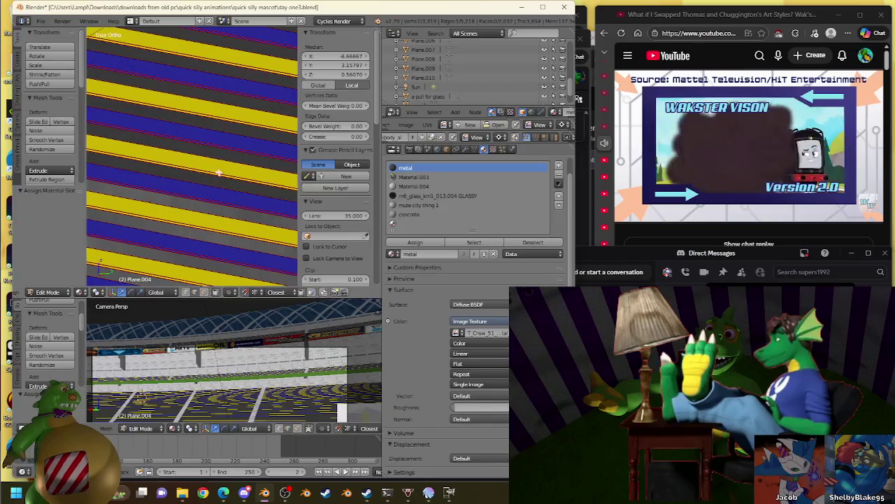
{"action": "mouse_move", "coordinate": [290, 199]}
{"action": "middle_mouse_down"}
{"action": "mouse_move", "coordinate": [96, 164]}
{"action": "mouse_move", "coordinate": [259, 219]}
{"action": "mouse_move", "coordinate": [237, 218]}
{"action": "mouse_move", "coordinate": [228, 198]}
{"action": "mouse_move", "coordinate": [132, 124]}
{"action": "mouse_move", "coordinate": [196, 172]}
{"action": "mouse_move", "coordinate": [89, 184]}
{"action": "mouse_move", "coordinate": [234, 190]}
{"action": "mouse_move", "coordinate": [269, 206]}
{"action": "middle_mouse_up"}
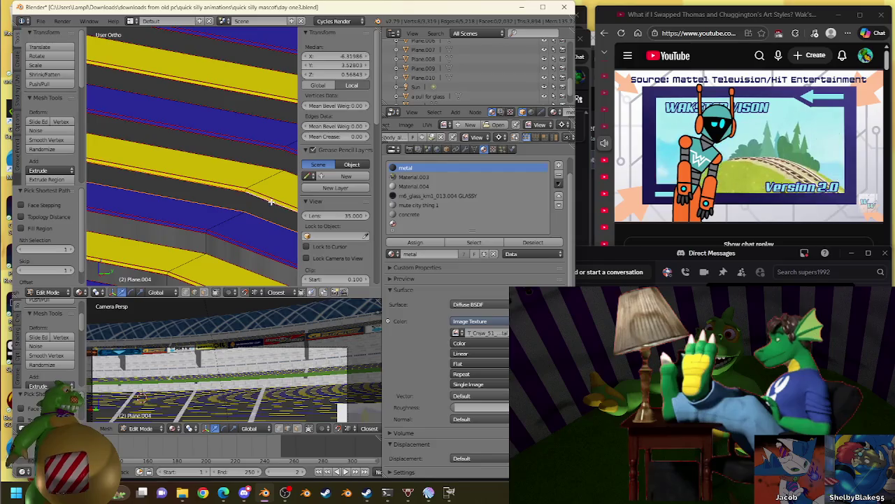
{"action": "key", "text": "w"}
{"action": "left_click", "coordinate": [271, 201]}
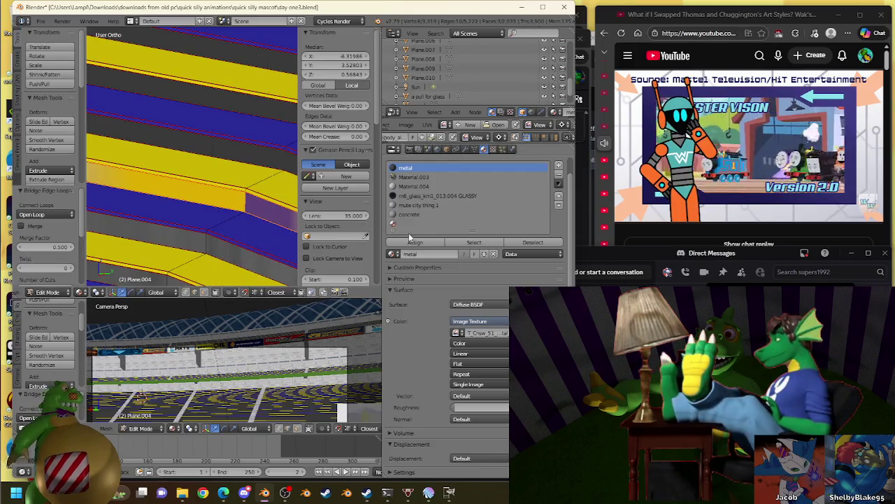
- Bridge the following step's edges via the Ctrl+E edge menu and assign metal
{"action": "mouse_move", "coordinate": [281, 181]}
{"action": "middle_mouse_down"}
{"action": "mouse_move", "coordinate": [196, 126]}
{"action": "mouse_move", "coordinate": [210, 195]}
{"action": "mouse_move", "coordinate": [179, 170]}
{"action": "mouse_move", "coordinate": [215, 183]}
{"action": "middle_mouse_up"}
{"action": "right_click", "coordinate": [179, 171]}
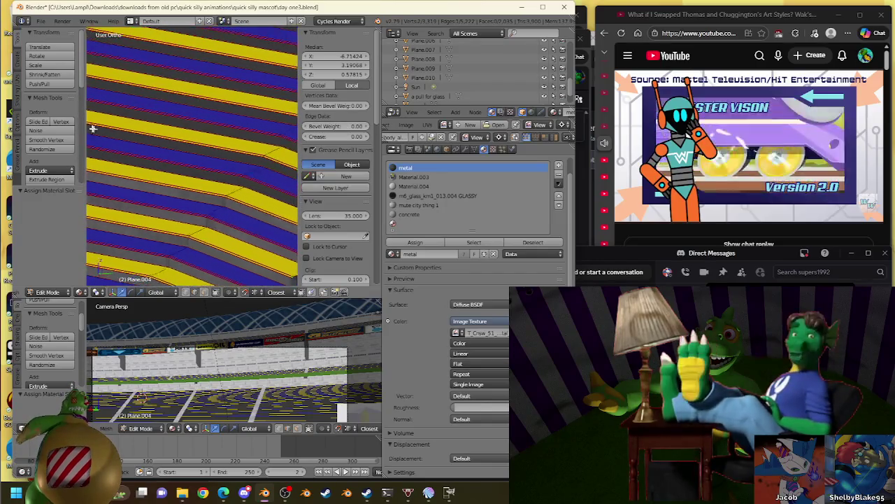
{"action": "mouse_move", "coordinate": [148, 161]}
{"action": "middle_mouse_down"}
{"action": "mouse_move", "coordinate": [269, 208]}
{"action": "mouse_move", "coordinate": [296, 100]}
{"action": "mouse_move", "coordinate": [266, 200]}
{"action": "middle_mouse_up"}
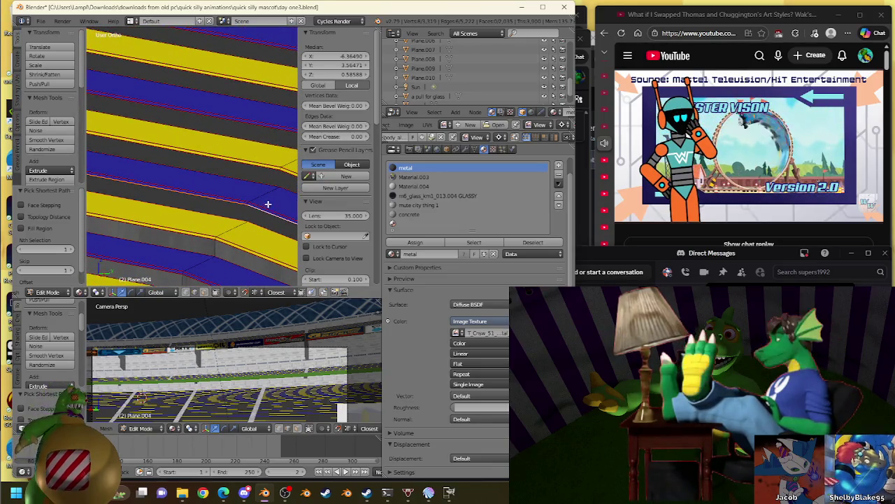
{"action": "key", "text": "ctrl+e"}
{"action": "left_click", "coordinate": [265, 203]}
{"action": "left_click", "coordinate": [415, 242]}
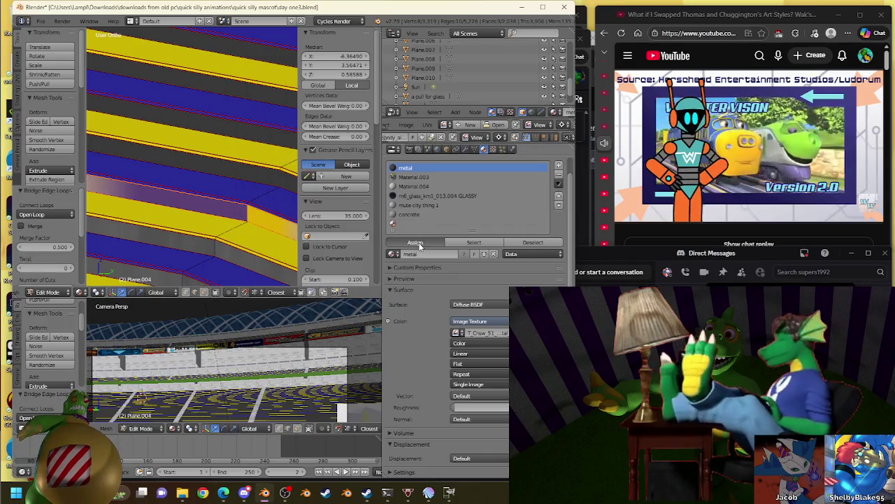
{"action": "mouse_move", "coordinate": [250, 201]}
{"action": "middle_mouse_down"}
{"action": "mouse_move", "coordinate": [293, 210]}
{"action": "mouse_move", "coordinate": [223, 175]}
{"action": "mouse_move", "coordinate": [173, 185]}
{"action": "middle_mouse_up"}
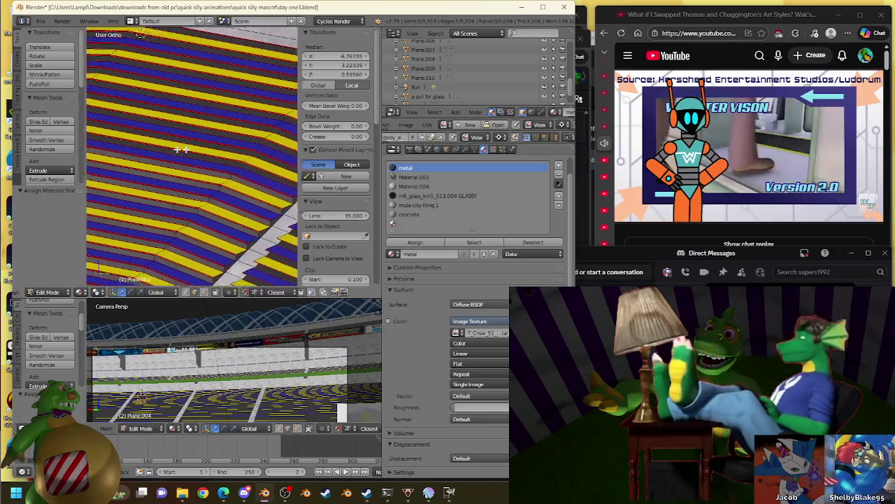
- Bridge the edge path along the first step into faces and assign metal
{"action": "middle_click_drag", "start_coordinate": [238, 212], "coordinate": [216, 207]}
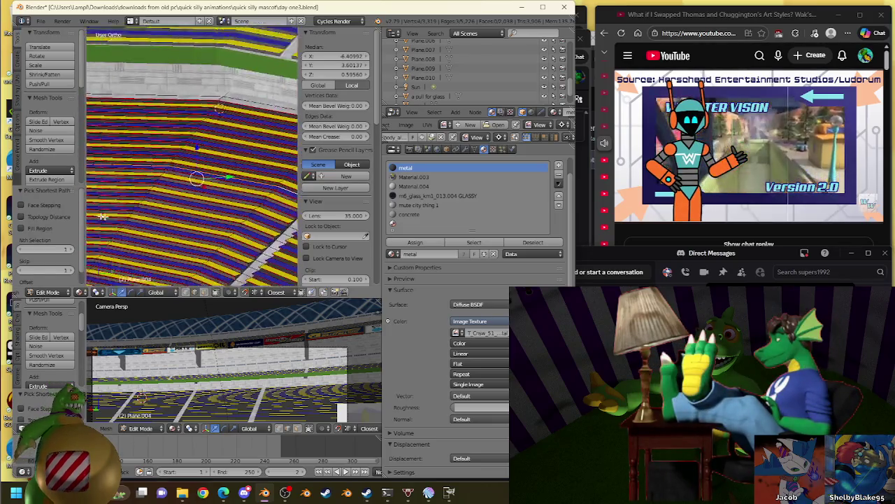
{"action": "right_click", "coordinate": [217, 206], "text": "ctrl"}
{"action": "scroll", "coordinate": [247, 220], "scroll_direction": "up", "scroll_amount": 5}
{"action": "mouse_move", "coordinate": [247, 239]}
{"action": "middle_mouse_down"}
{"action": "mouse_move", "coordinate": [254, 234]}
{"action": "mouse_move", "coordinate": [236, 184]}
{"action": "mouse_move", "coordinate": [277, 195]}
{"action": "middle_mouse_up"}
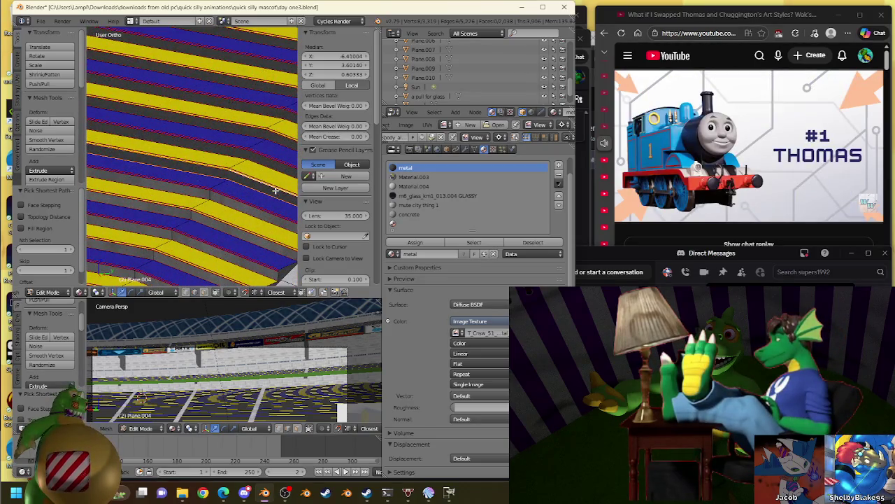
{"action": "key", "text": "w"}
{"action": "left_click", "coordinate": [276, 187]}
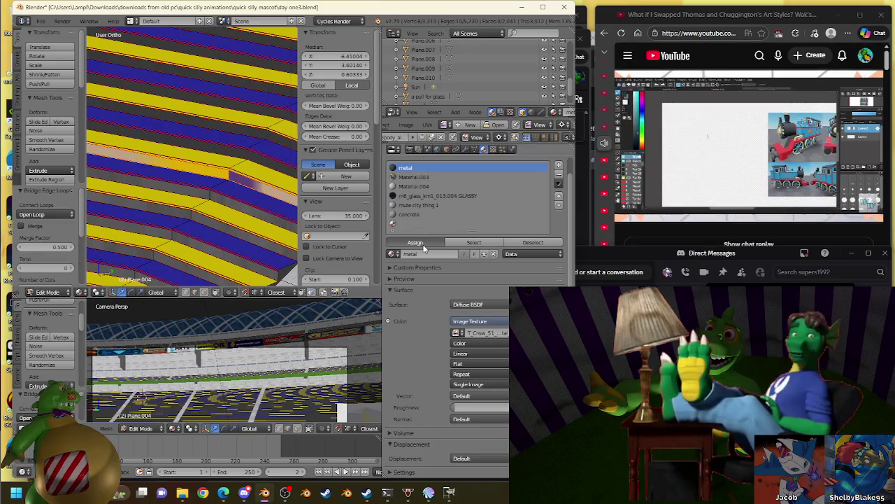
{"action": "left_click", "coordinate": [415, 243]}
- Bridge the next step's selected edges into faces with the metal material
{"action": "mouse_move", "coordinate": [230, 209]}
{"action": "middle_mouse_down"}
{"action": "mouse_move", "coordinate": [208, 175]}
{"action": "mouse_move", "coordinate": [183, 198]}
{"action": "mouse_move", "coordinate": [259, 187]}
{"action": "mouse_move", "coordinate": [250, 189]}
{"action": "mouse_move", "coordinate": [266, 204]}
{"action": "mouse_move", "coordinate": [222, 198]}
{"action": "middle_mouse_up"}
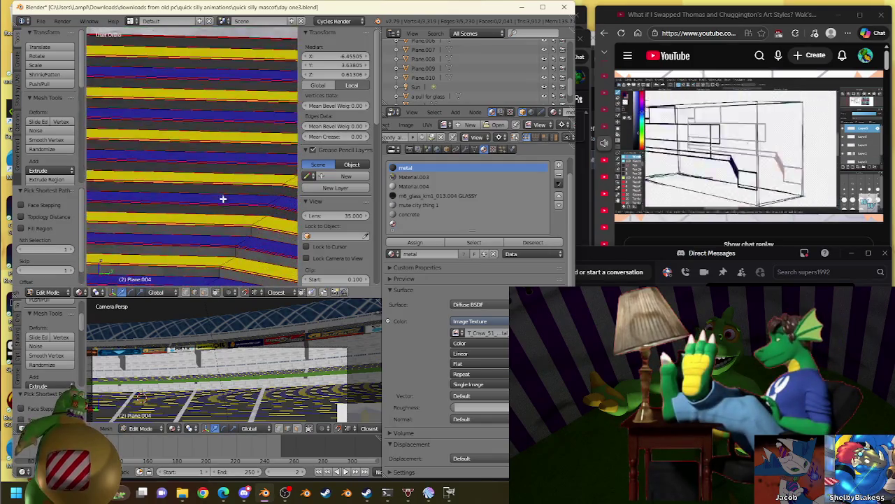
{"action": "mouse_move", "coordinate": [216, 156]}
{"action": "middle_mouse_down"}
{"action": "mouse_move", "coordinate": [216, 172]}
{"action": "mouse_move", "coordinate": [250, 135]}
{"action": "mouse_move", "coordinate": [233, 175]}
{"action": "middle_mouse_up"}
{"action": "key", "text": "w"}
{"action": "left_click", "coordinate": [233, 175]}
{"action": "left_click", "coordinate": [411, 243]}
- Bridge the edge path on the next step into a face and assign metal
{"action": "mouse_move", "coordinate": [182, 189]}
{"action": "middle_mouse_down"}
{"action": "mouse_move", "coordinate": [150, 196]}
{"action": "mouse_move", "coordinate": [242, 184]}
{"action": "mouse_move", "coordinate": [229, 169]}
{"action": "mouse_move", "coordinate": [123, 154]}
{"action": "mouse_move", "coordinate": [271, 154]}
{"action": "mouse_move", "coordinate": [236, 147]}
{"action": "mouse_move", "coordinate": [244, 175]}
{"action": "mouse_move", "coordinate": [293, 186]}
{"action": "middle_mouse_up"}
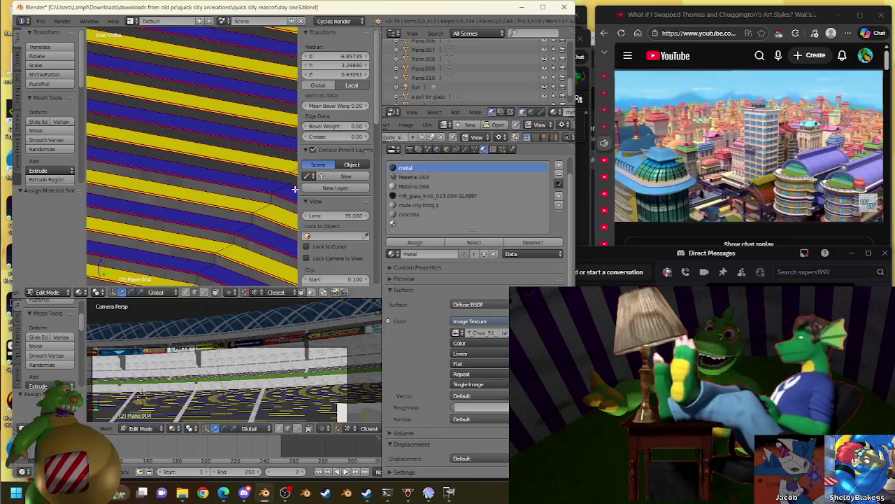
{"action": "key", "text": "w"}
{"action": "right_click", "coordinate": [144, 157], "text": "ctrl"}
{"action": "mouse_move", "coordinate": [144, 157]}
{"action": "middle_mouse_down"}
{"action": "mouse_move", "coordinate": [266, 176]}
{"action": "mouse_move", "coordinate": [114, 144]}
{"action": "mouse_move", "coordinate": [275, 188]}
{"action": "middle_mouse_up"}
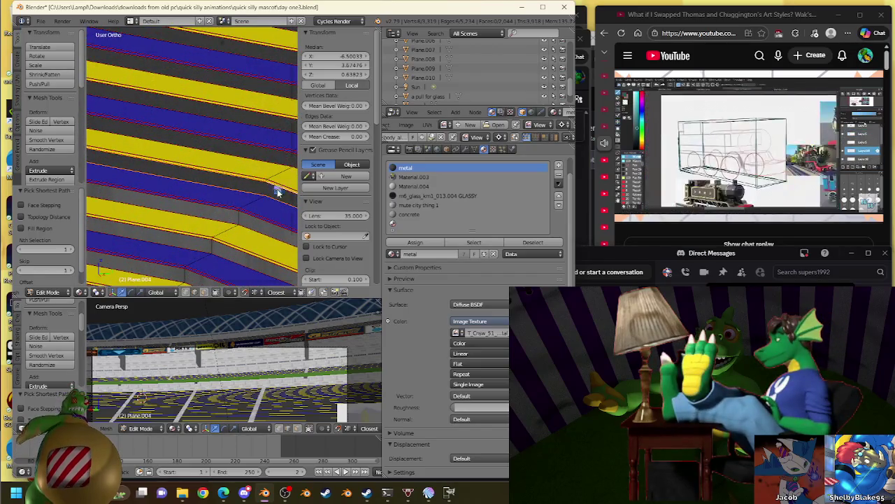
{"action": "key", "text": "w"}
{"action": "left_click", "coordinate": [279, 190]}
{"action": "left_click", "coordinate": [406, 244]}
- Join two facing step-row edges with a bridged face and assign metal
{"action": "mouse_move", "coordinate": [175, 168]}
{"action": "middle_mouse_down"}
{"action": "mouse_move", "coordinate": [210, 186]}
{"action": "mouse_move", "coordinate": [247, 52]}
{"action": "middle_mouse_up"}
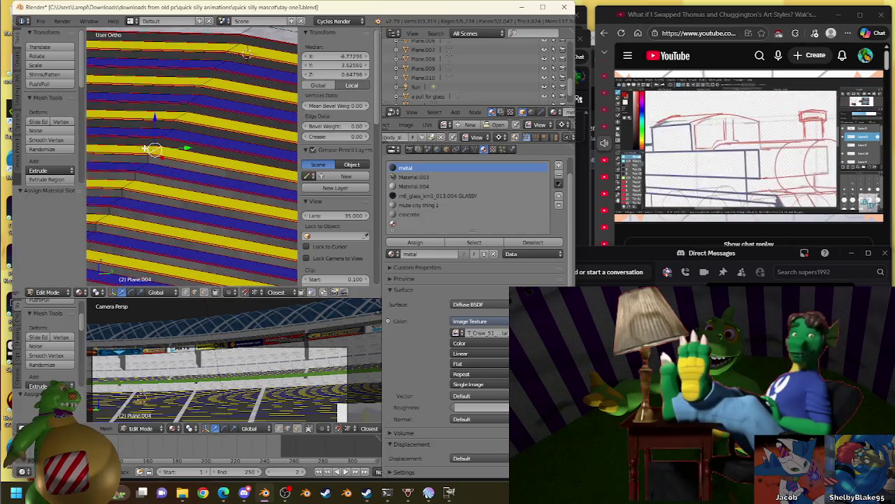
{"action": "middle_click_drag", "start_coordinate": [228, 176], "coordinate": [255, 147]}
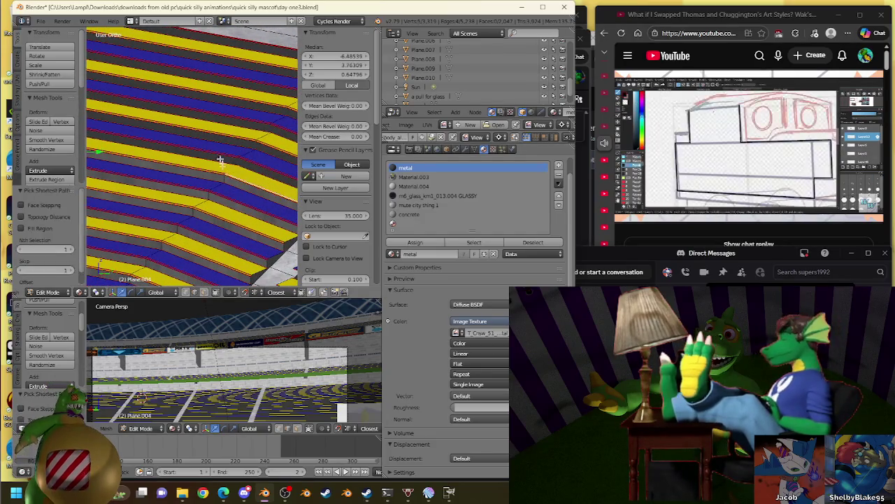
{"action": "right_click", "coordinate": [193, 124], "text": "ctrl"}
{"action": "mouse_move", "coordinate": [193, 124]}
{"action": "middle_mouse_down"}
{"action": "mouse_move", "coordinate": [223, 183]}
{"action": "mouse_move", "coordinate": [224, 152]}
{"action": "mouse_move", "coordinate": [211, 186]}
{"action": "mouse_move", "coordinate": [216, 159]}
{"action": "middle_mouse_up"}
{"action": "right_click", "coordinate": [211, 186], "text": "ctrl"}
{"action": "scroll", "coordinate": [216, 158], "scroll_direction": "up", "scroll_amount": 3}
{"action": "key", "text": "w"}
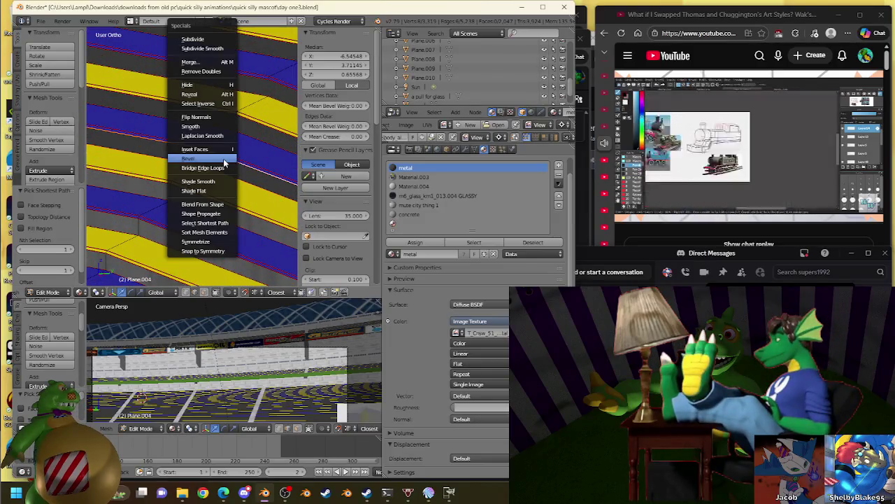
{"action": "left_click", "coordinate": [227, 167]}
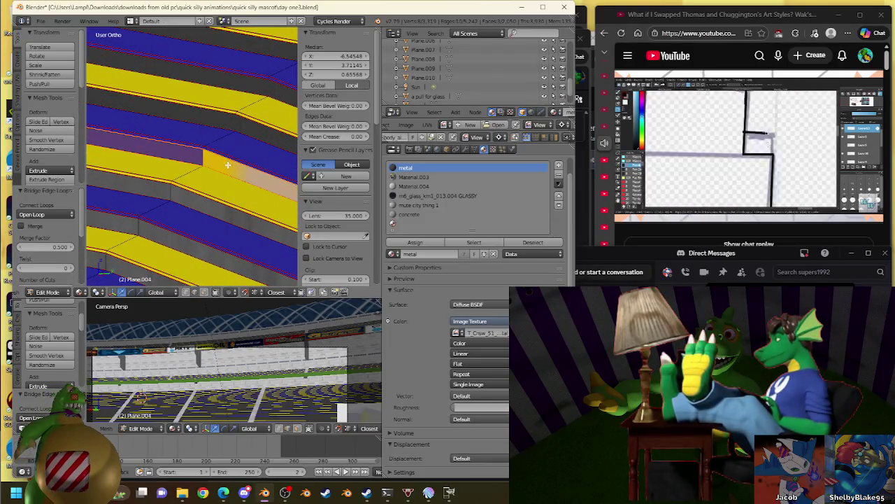
{"action": "left_click", "coordinate": [420, 243]}
- Select both edges of another step gap, assign metal and bridge them into a face
{"action": "scroll", "coordinate": [177, 159], "scroll_direction": "down", "scroll_amount": 3}
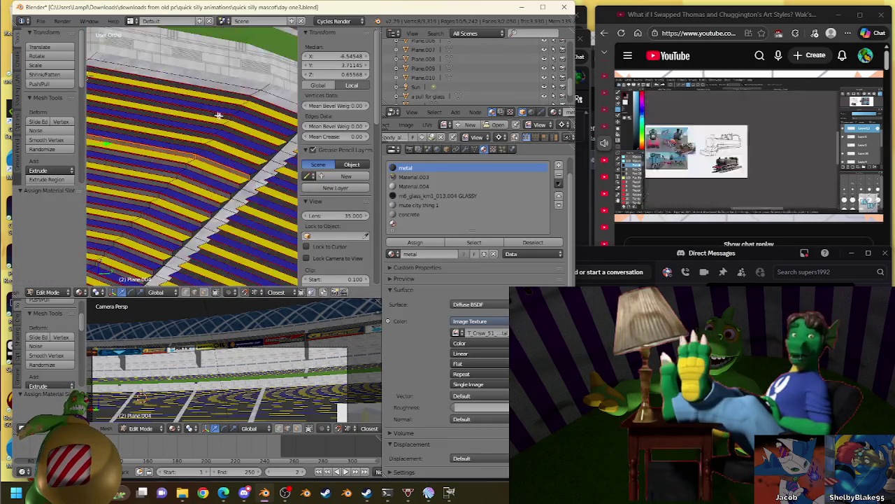
{"action": "mouse_move", "coordinate": [189, 168]}
{"action": "middle_mouse_down"}
{"action": "mouse_move", "coordinate": [177, 160]}
{"action": "mouse_move", "coordinate": [210, 175]}
{"action": "mouse_move", "coordinate": [176, 159]}
{"action": "mouse_move", "coordinate": [121, 192]}
{"action": "mouse_move", "coordinate": [168, 183]}
{"action": "mouse_move", "coordinate": [230, 131]}
{"action": "middle_mouse_up"}
{"action": "scroll", "coordinate": [193, 184], "scroll_direction": "up", "scroll_amount": 3}
{"action": "scroll", "coordinate": [193, 184], "scroll_direction": "up", "scroll_amount": 2}
{"action": "right_click", "coordinate": [230, 131], "text": "ctrl"}
{"action": "mouse_move", "coordinate": [189, 104]}
{"action": "middle_mouse_down"}
{"action": "mouse_move", "coordinate": [170, 110]}
{"action": "mouse_move", "coordinate": [276, 159]}
{"action": "mouse_move", "coordinate": [250, 160]}
{"action": "mouse_move", "coordinate": [270, 127]}
{"action": "middle_mouse_up"}
{"action": "scroll", "coordinate": [276, 159], "scroll_direction": "up", "scroll_amount": 3}
{"action": "scroll", "coordinate": [252, 137], "scroll_direction": "down", "scroll_amount": 3}
{"action": "scroll", "coordinate": [269, 126], "scroll_direction": "up", "scroll_amount": 2}
{"action": "scroll", "coordinate": [269, 126], "scroll_direction": "up", "scroll_amount": 2}
{"action": "right_click", "coordinate": [278, 130], "text": "ctrl"}
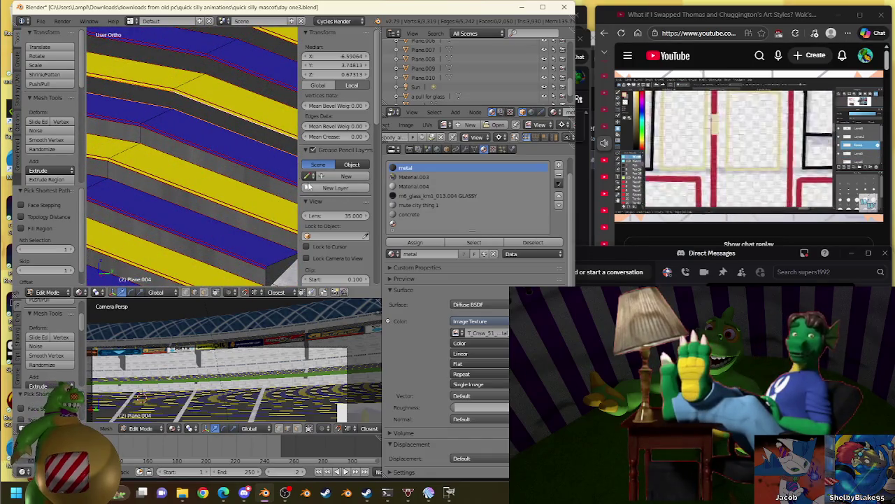
{"action": "left_click", "coordinate": [415, 242]}
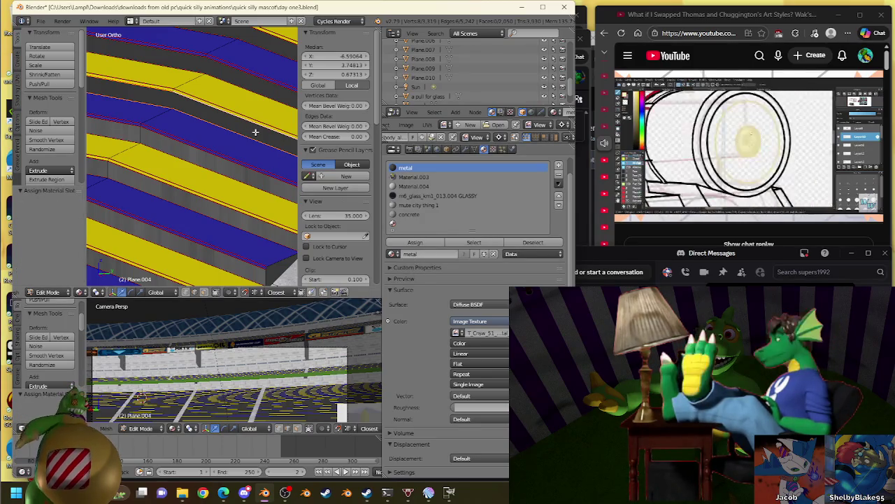
{"action": "key", "text": "w"}
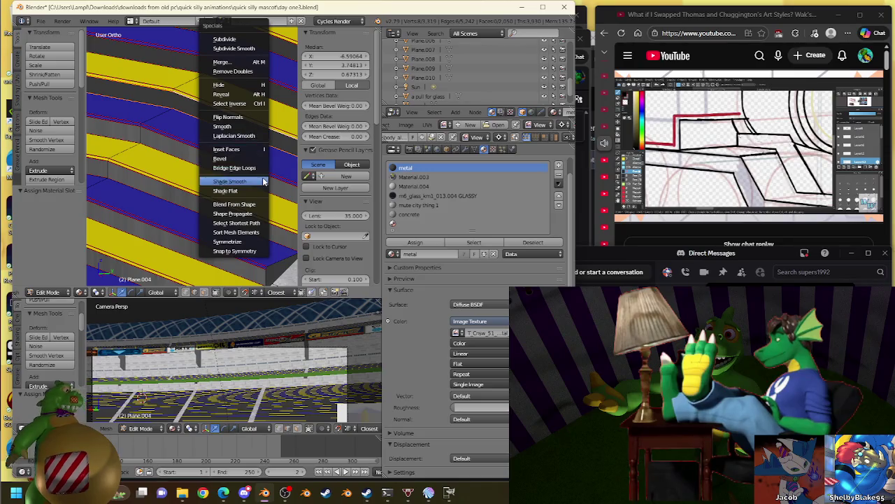
{"action": "left_click", "coordinate": [259, 169]}
- Bridge one more step-row edge pair into a face with the metal material
{"action": "mouse_move", "coordinate": [210, 164]}
{"action": "middle_mouse_down"}
{"action": "mouse_move", "coordinate": [155, 164]}
{"action": "mouse_move", "coordinate": [224, 116]}
{"action": "mouse_move", "coordinate": [204, 143]}
{"action": "mouse_move", "coordinate": [224, 117]}
{"action": "middle_mouse_up"}
{"action": "right_click", "coordinate": [204, 143], "text": "ctrl"}
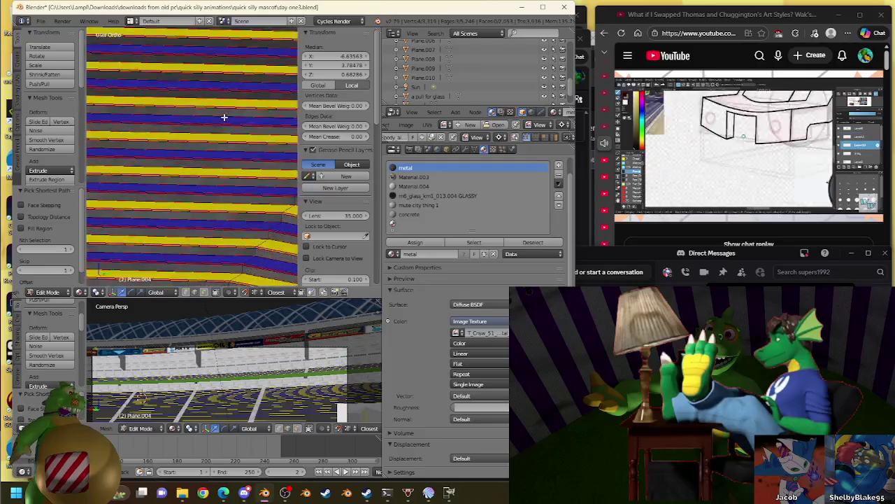
{"action": "scroll", "coordinate": [210, 140], "scroll_direction": "up", "scroll_amount": 3}
{"action": "scroll", "coordinate": [201, 125], "scroll_direction": "up", "scroll_amount": 2}
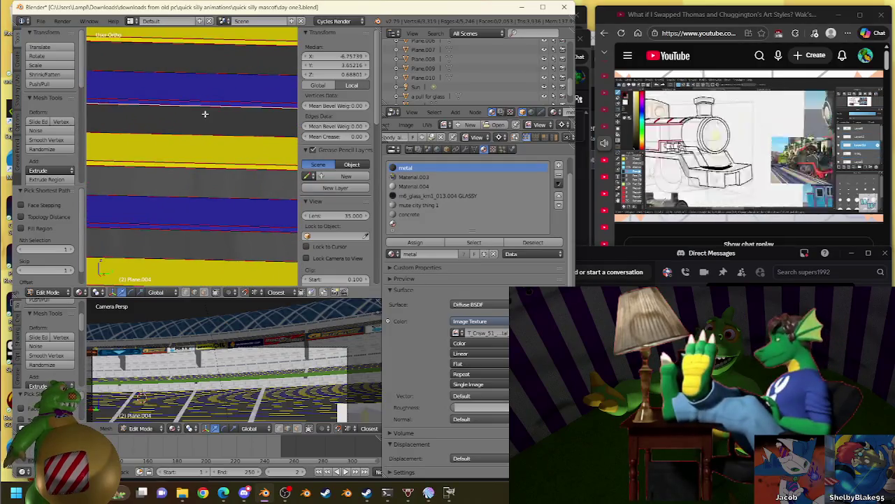
{"action": "scroll", "coordinate": [205, 113], "scroll_direction": "down", "scroll_amount": 3}
{"action": "middle_click_drag", "start_coordinate": [205, 113], "coordinate": [158, 112]}
{"action": "scroll", "coordinate": [157, 112], "scroll_direction": "up", "scroll_amount": 3}
{"action": "scroll", "coordinate": [229, 138], "scroll_direction": "up", "scroll_amount": 2}
{"action": "key", "text": "w"}
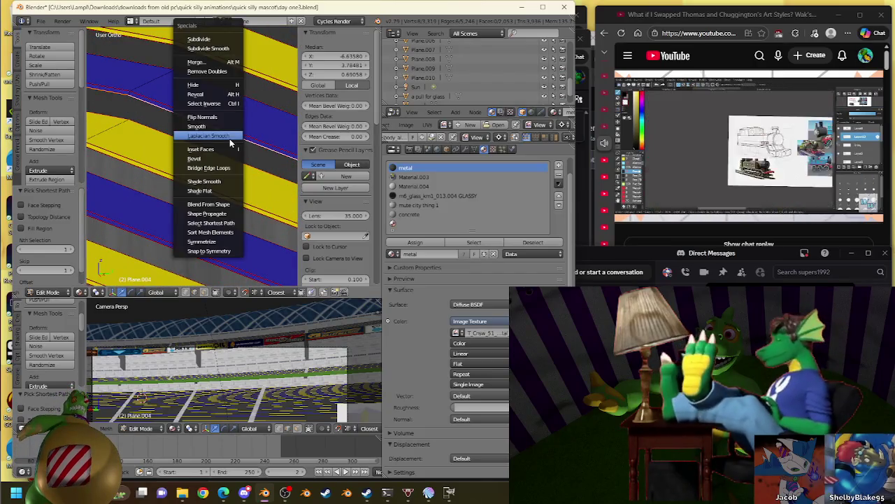
{"action": "left_click", "coordinate": [229, 168]}
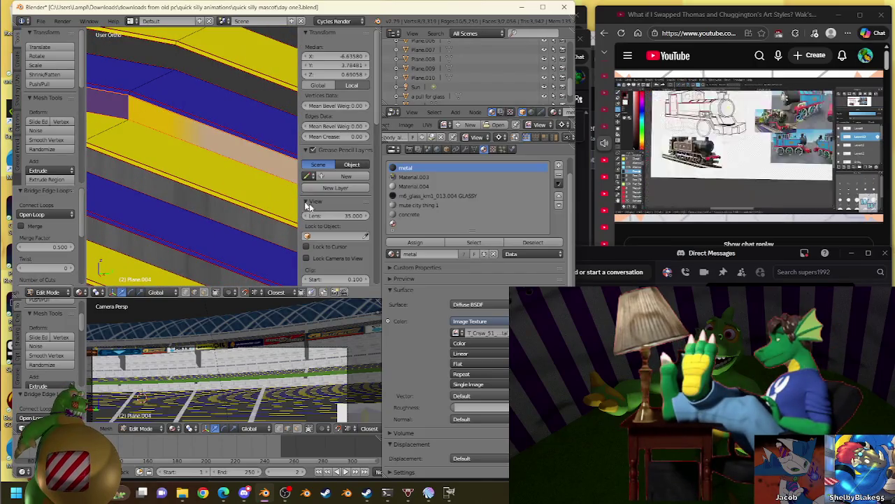
{"action": "left_click", "coordinate": [415, 242]}
- Orbit around the stands and wall to review the filled steps
{"action": "scroll", "coordinate": [160, 109], "scroll_direction": "down", "scroll_amount": 3}
{"action": "middle_click_drag", "start_coordinate": [166, 152], "coordinate": [188, 142]}
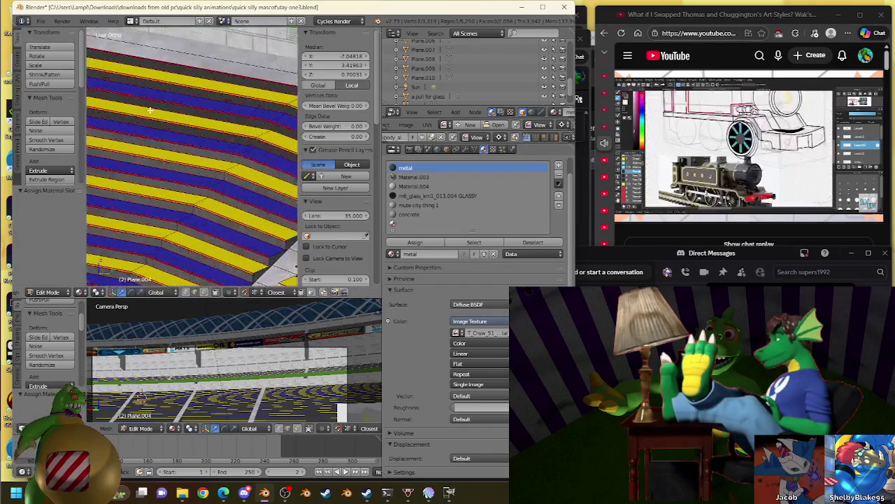
{"action": "mouse_move", "coordinate": [288, 152]}
{"action": "middle_mouse_down"}
{"action": "mouse_move", "coordinate": [174, 126]}
{"action": "mouse_move", "coordinate": [225, 130]}
{"action": "middle_mouse_up"}
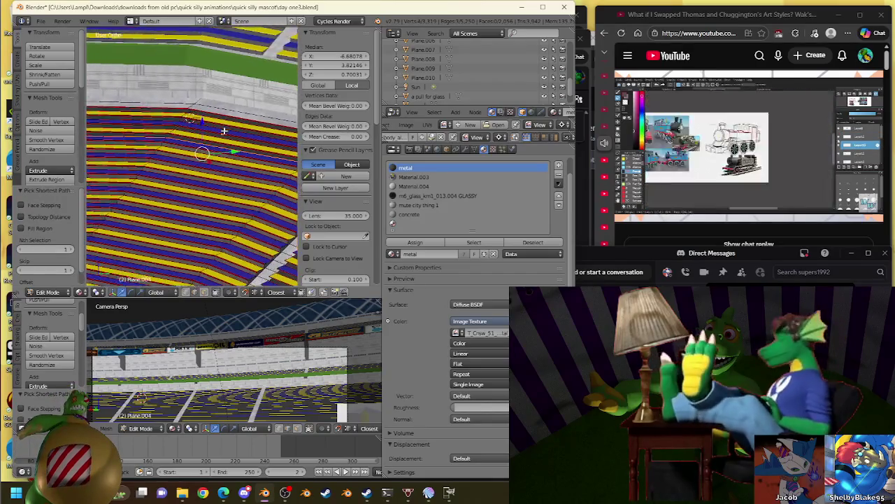
{"action": "mouse_move", "coordinate": [202, 78]}
{"action": "middle_mouse_down"}
{"action": "mouse_move", "coordinate": [232, 96]}
{"action": "mouse_move", "coordinate": [231, 121]}
{"action": "mouse_move", "coordinate": [180, 134]}
{"action": "mouse_move", "coordinate": [226, 144]}
{"action": "mouse_move", "coordinate": [98, 148]}
{"action": "mouse_move", "coordinate": [205, 150]}
{"action": "middle_mouse_up"}
- Bridge the selected step edges into a face and assign it metal
{"action": "key", "text": "w"}
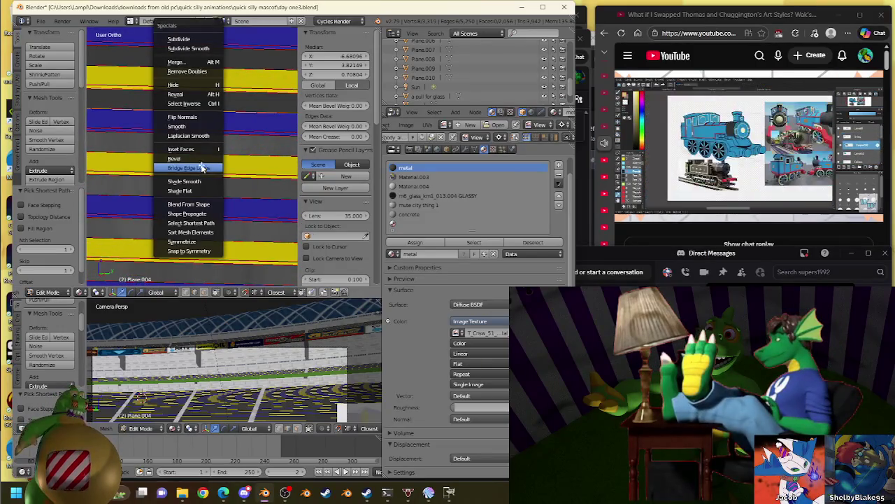
{"action": "left_click", "coordinate": [203, 168]}
{"action": "left_click", "coordinate": [429, 242]}
{"action": "scroll", "coordinate": [215, 130], "scroll_direction": "down", "scroll_amount": 3}
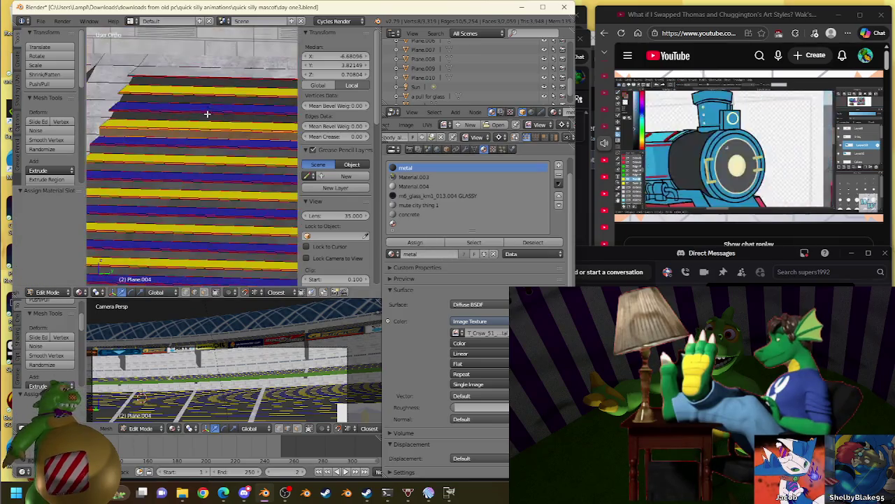
- Orbit to an angled view and select an edge along a step row
{"action": "mouse_move", "coordinate": [209, 122]}
{"action": "middle_mouse_down"}
{"action": "mouse_move", "coordinate": [196, 134]}
{"action": "mouse_move", "coordinate": [131, 124]}
{"action": "mouse_move", "coordinate": [176, 146]}
{"action": "middle_mouse_up"}
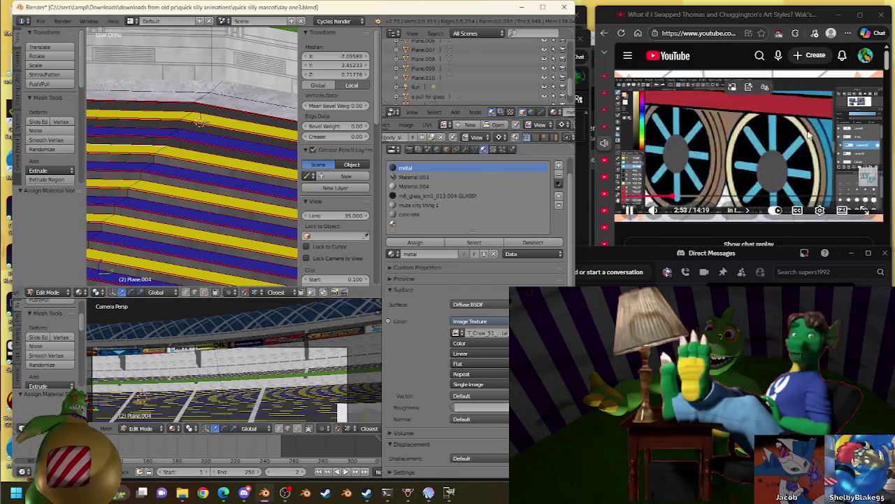
{"action": "mouse_move", "coordinate": [165, 189]}
{"action": "middle_mouse_down"}
{"action": "mouse_move", "coordinate": [147, 201]}
{"action": "mouse_move", "coordinate": [180, 161]}
{"action": "middle_mouse_up"}
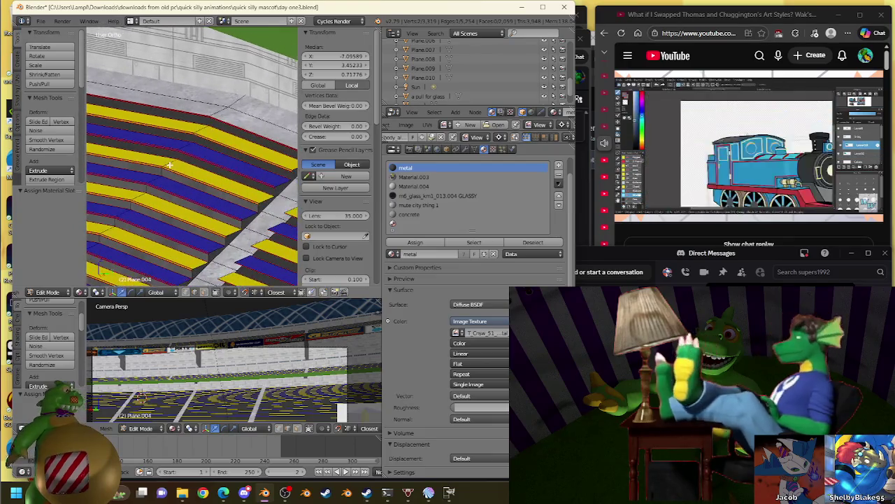
{"action": "scroll", "coordinate": [220, 139], "scroll_direction": "up", "scroll_amount": 2}
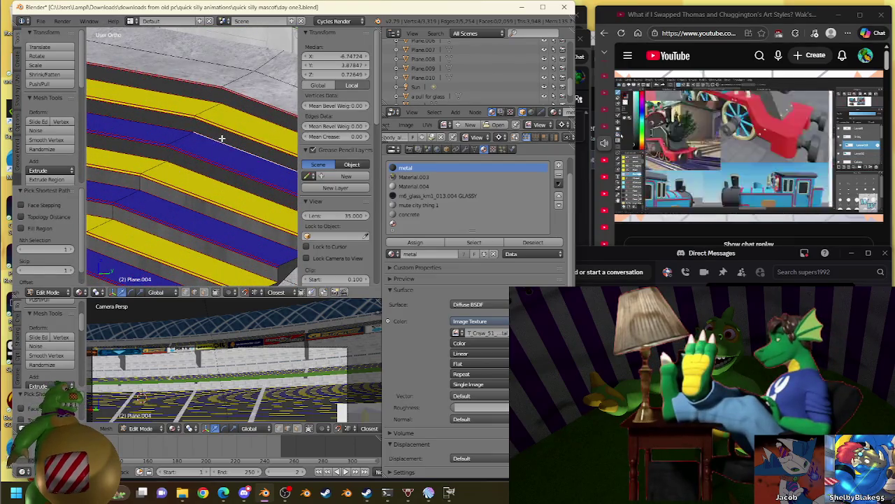
{"action": "right_click", "coordinate": [200, 177], "text": "ctrl"}
{"action": "scroll", "coordinate": [199, 177], "scroll_direction": "down", "scroll_amount": 3}
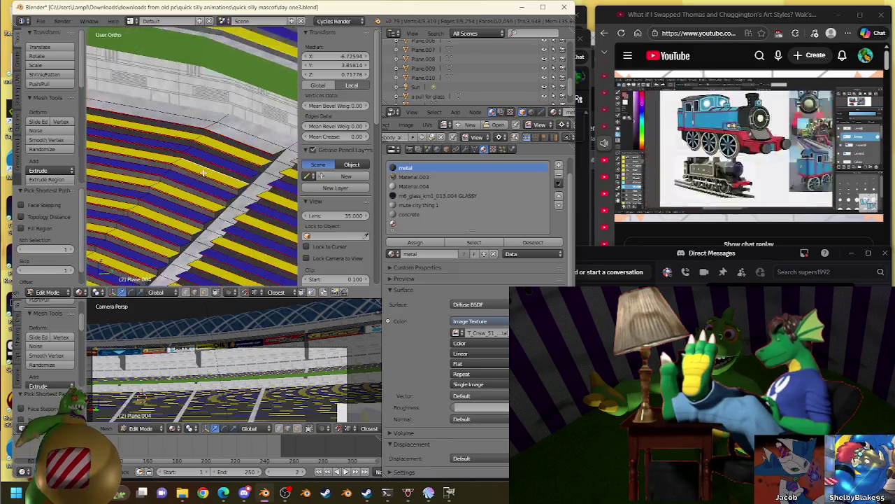
{"action": "middle_click_drag", "start_coordinate": [260, 189], "coordinate": [203, 240]}
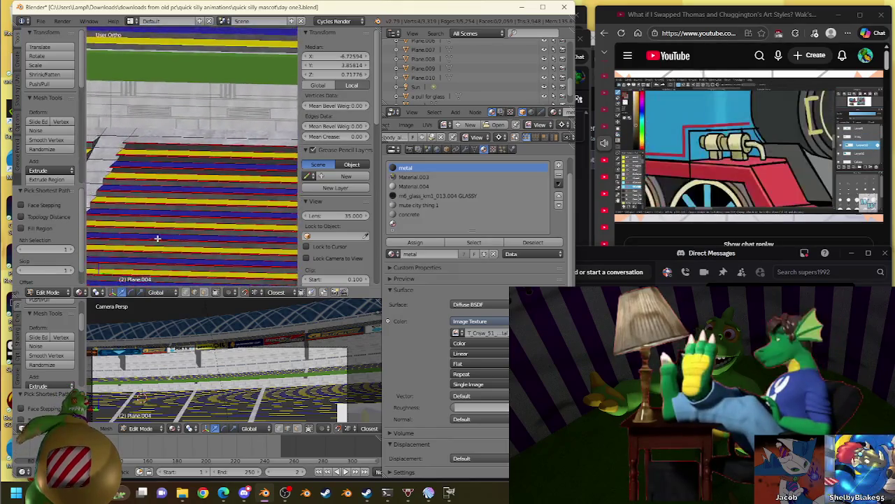
{"action": "scroll", "coordinate": [182, 213], "scroll_direction": "up", "scroll_amount": 2}
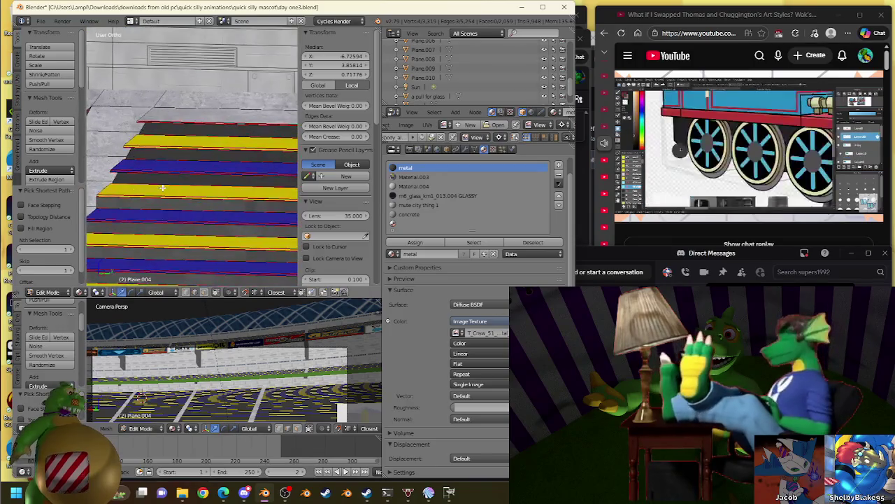
{"action": "scroll", "coordinate": [158, 186], "scroll_direction": "up", "scroll_amount": 2}
{"action": "scroll", "coordinate": [158, 186], "scroll_direction": "down", "scroll_amount": 3}
- Orbit over the striped rows and switch to orthographic view
{"action": "mouse_move", "coordinate": [159, 186]}
{"action": "middle_mouse_down"}
{"action": "mouse_move", "coordinate": [105, 154]}
{"action": "mouse_move", "coordinate": [272, 145]}
{"action": "middle_mouse_up"}
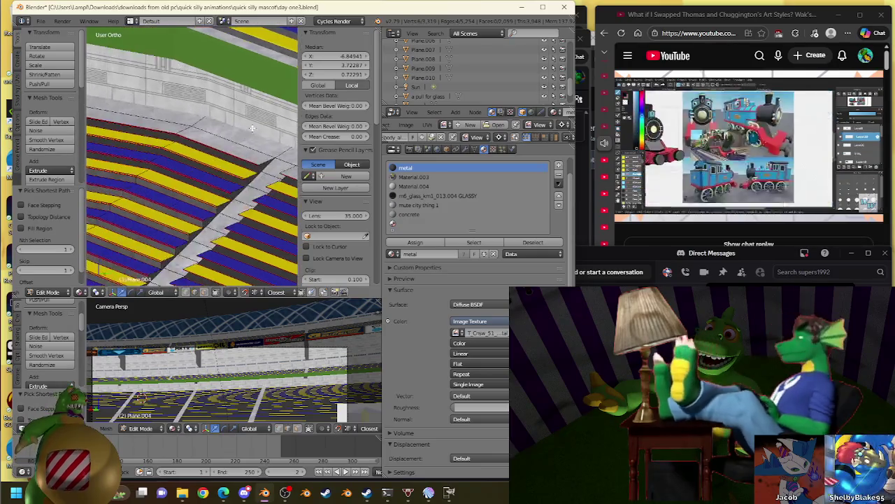
{"action": "scroll", "coordinate": [272, 146], "scroll_direction": "up", "scroll_amount": 2}
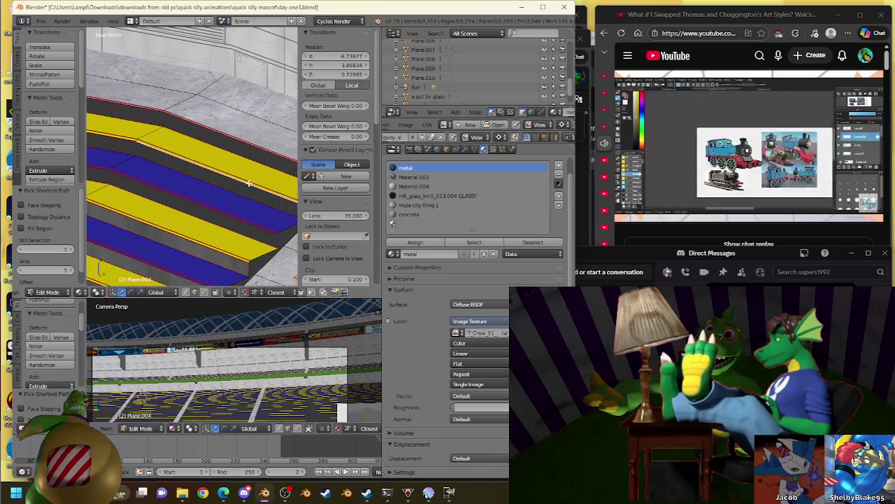
{"action": "scroll", "coordinate": [248, 183], "scroll_direction": "down", "scroll_amount": 3}
{"action": "middle_click_drag", "start_coordinate": [248, 183], "coordinate": [273, 197]}
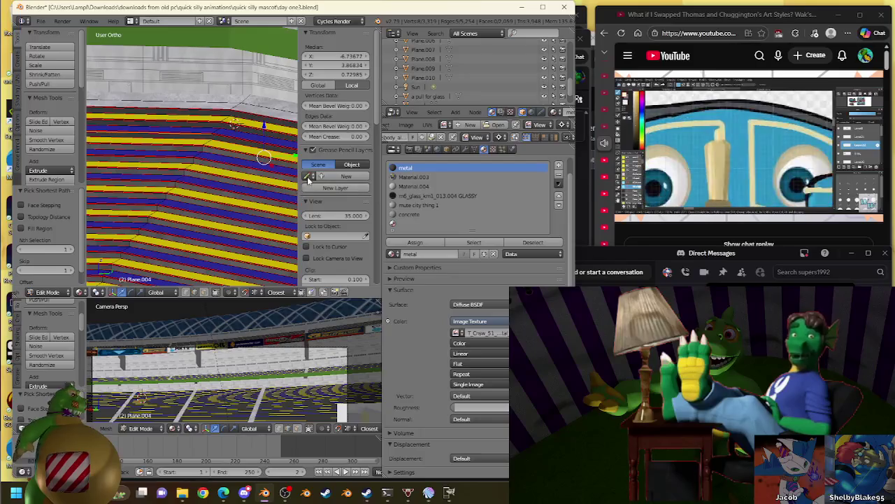
{"action": "scroll", "coordinate": [310, 178], "scroll_direction": "down", "scroll_amount": 3}
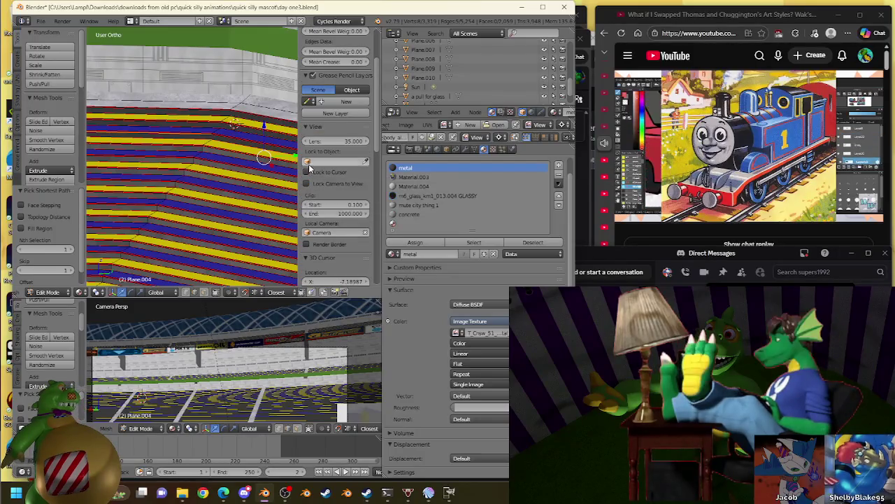
{"action": "mouse_move", "coordinate": [266, 174]}
{"action": "middle_mouse_down"}
{"action": "mouse_move", "coordinate": [243, 186]}
{"action": "mouse_move", "coordinate": [234, 164]}
{"action": "mouse_move", "coordinate": [189, 171]}
{"action": "mouse_move", "coordinate": [162, 152]}
{"action": "mouse_move", "coordinate": [254, 188]}
{"action": "mouse_move", "coordinate": [240, 230]}
{"action": "middle_mouse_up"}
{"action": "key", "text": "KP_5"}
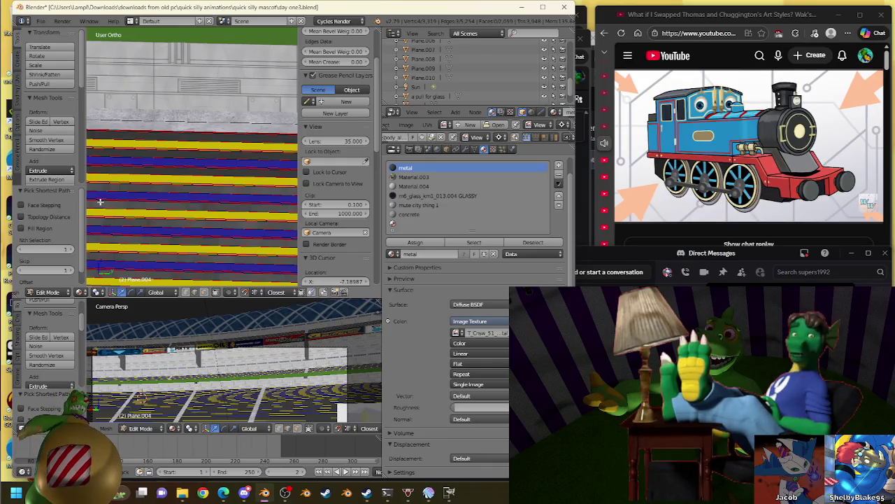
- Orbit to an angled view of the stairs and select the next step edge
{"action": "mouse_move", "coordinate": [149, 207]}
{"action": "middle_mouse_down"}
{"action": "mouse_move", "coordinate": [209, 229]}
{"action": "mouse_move", "coordinate": [215, 203]}
{"action": "middle_mouse_up"}
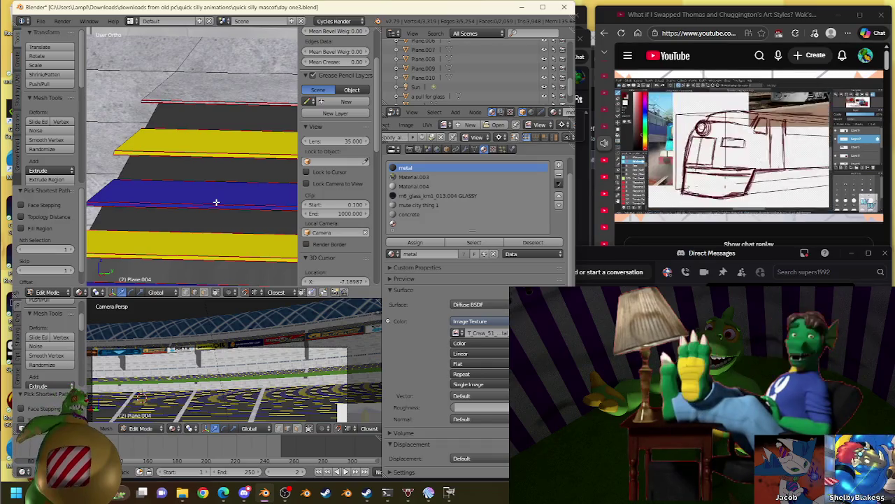
{"action": "scroll", "coordinate": [189, 210], "scroll_direction": "down", "scroll_amount": 3}
{"action": "scroll", "coordinate": [158, 216], "scroll_direction": "up", "scroll_amount": 2}
{"action": "scroll", "coordinate": [158, 216], "scroll_direction": "down", "scroll_amount": 2}
{"action": "scroll", "coordinate": [154, 206], "scroll_direction": "down", "scroll_amount": 2}
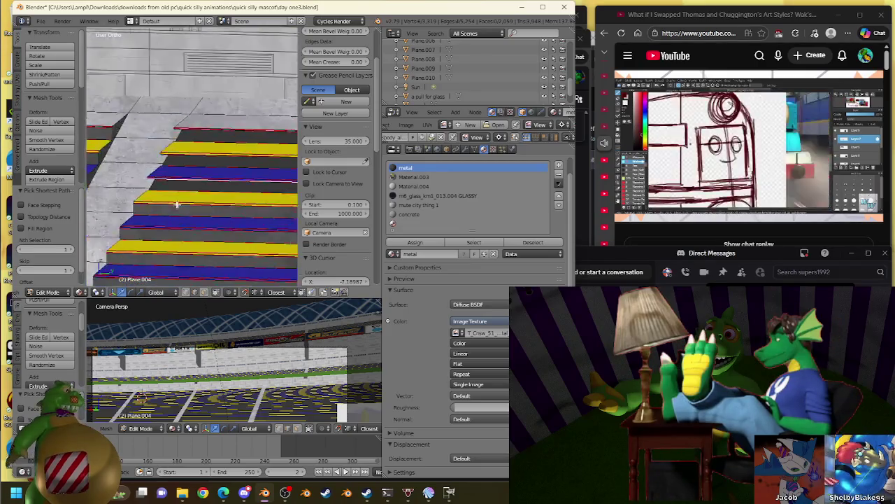
{"action": "mouse_move", "coordinate": [151, 202]}
{"action": "middle_mouse_down"}
{"action": "mouse_move", "coordinate": [246, 81]}
{"action": "mouse_move", "coordinate": [220, 140]}
{"action": "middle_mouse_up"}
{"action": "right_click", "coordinate": [215, 147]}
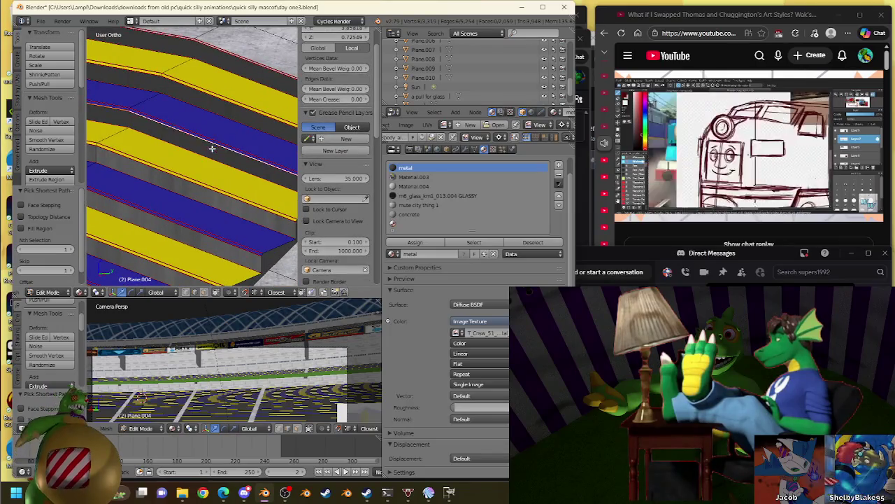
- Bridge the first selected step edge loops and assign the metal material
{"action": "key", "text": "w"}
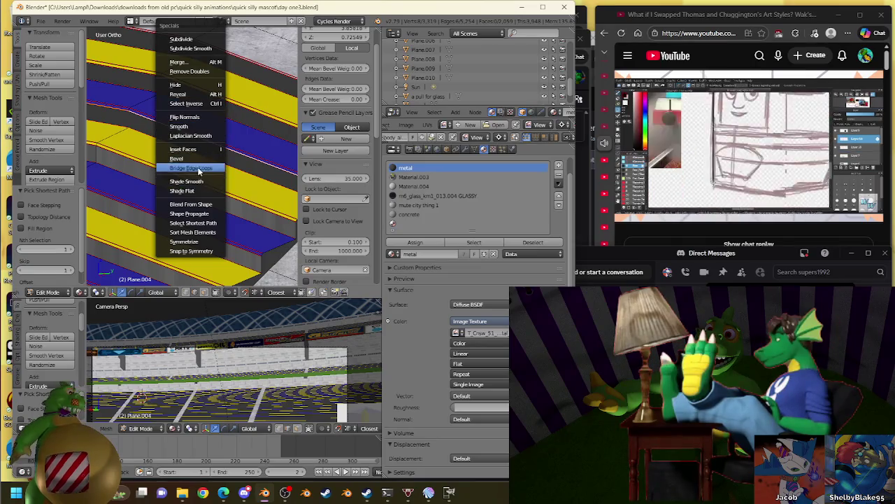
{"action": "left_click", "coordinate": [199, 169]}
{"action": "left_click", "coordinate": [429, 244]}
{"action": "mouse_move", "coordinate": [257, 273]}
{"action": "middle_mouse_down"}
{"action": "mouse_move", "coordinate": [257, 240]}
{"action": "mouse_move", "coordinate": [166, 244]}
{"action": "mouse_move", "coordinate": [141, 198]}
{"action": "middle_mouse_up"}
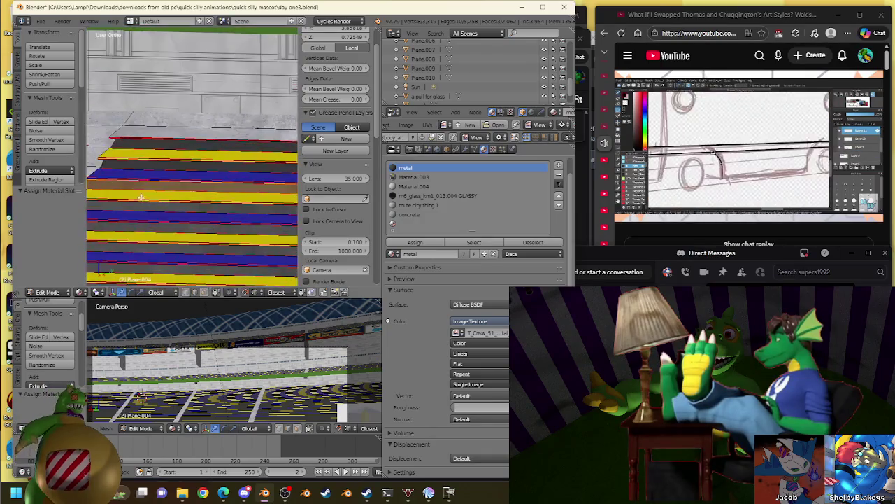
{"action": "mouse_move", "coordinate": [188, 171]}
{"action": "middle_mouse_down"}
{"action": "mouse_move", "coordinate": [218, 153]}
{"action": "mouse_move", "coordinate": [205, 233]}
{"action": "middle_mouse_up"}
- Select another step's edge path, bridge the gap, and give it the metal material
{"action": "right_click", "coordinate": [205, 233], "text": "ctrl"}
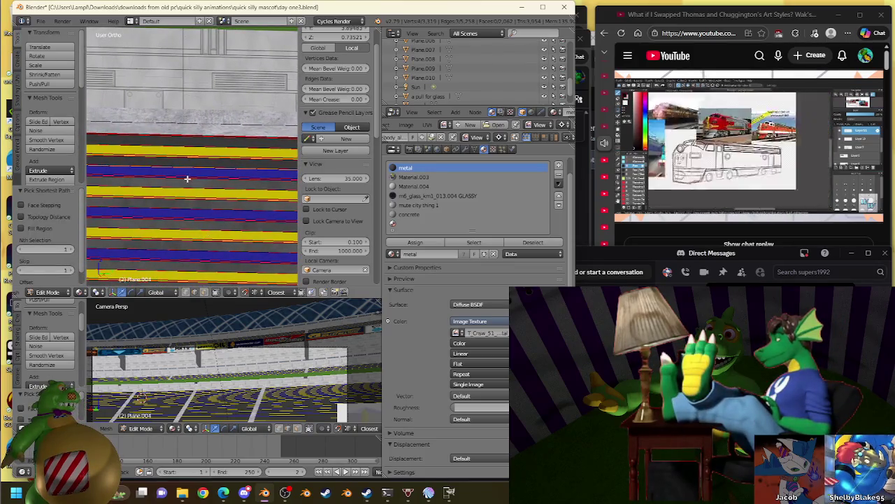
{"action": "scroll", "coordinate": [237, 186], "scroll_direction": "up", "scroll_amount": 3}
{"action": "middle_click_drag", "start_coordinate": [211, 187], "coordinate": [241, 195]}
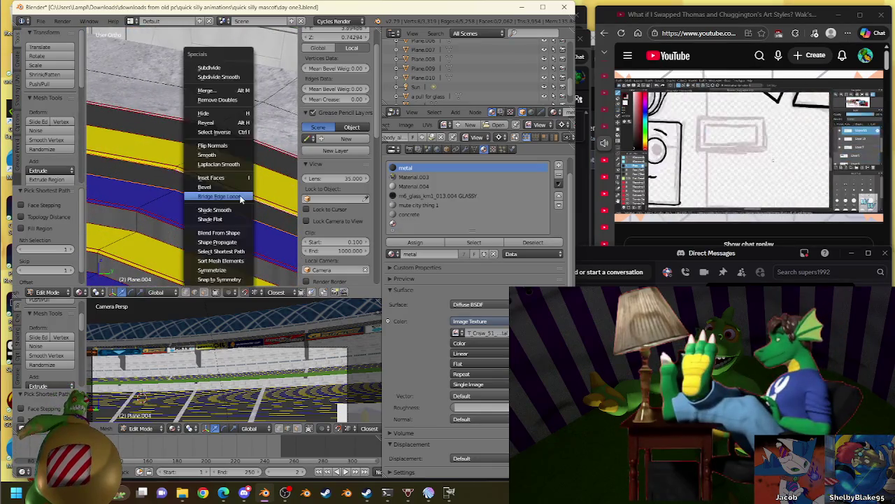
{"action": "left_click", "coordinate": [241, 199]}
{"action": "left_click", "coordinate": [415, 242]}
- Select a third step's edge path, bridge it with a face, and assign metal
{"action": "middle_click_drag", "start_coordinate": [209, 182], "coordinate": [166, 155]}
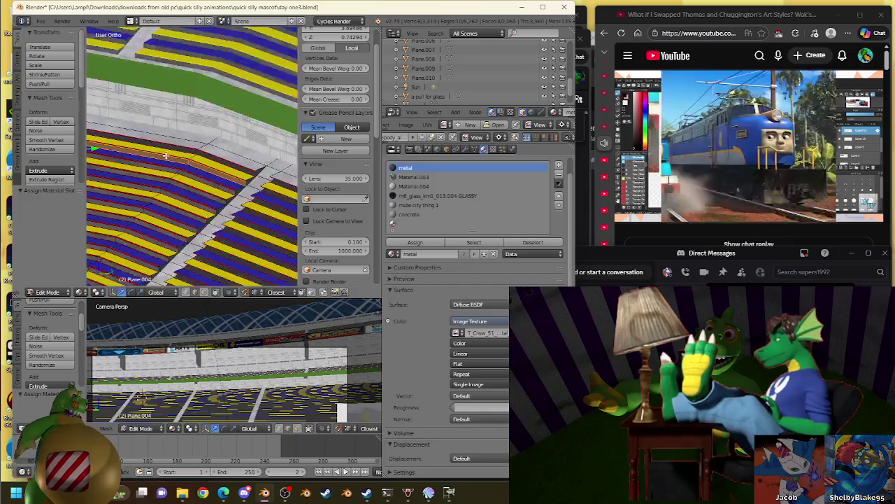
{"action": "scroll", "coordinate": [275, 217], "scroll_direction": "up", "scroll_amount": 2}
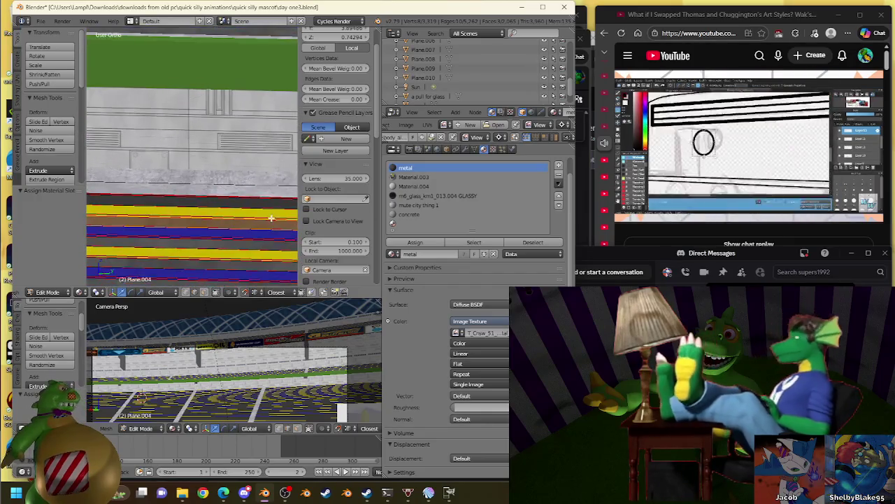
{"action": "mouse_move", "coordinate": [227, 204]}
{"action": "middle_mouse_down"}
{"action": "mouse_move", "coordinate": [190, 203]}
{"action": "mouse_move", "coordinate": [203, 180]}
{"action": "mouse_move", "coordinate": [92, 224]}
{"action": "mouse_move", "coordinate": [318, 224]}
{"action": "middle_mouse_up"}
{"action": "scroll", "coordinate": [184, 177], "scroll_direction": "up", "scroll_amount": 3}
{"action": "right_click", "coordinate": [92, 224], "text": "ctrl"}
{"action": "scroll", "coordinate": [148, 228], "scroll_direction": "up", "scroll_amount": 3}
{"action": "scroll", "coordinate": [142, 231], "scroll_direction": "down", "scroll_amount": 3}
{"action": "scroll", "coordinate": [234, 183], "scroll_direction": "up", "scroll_amount": 2}
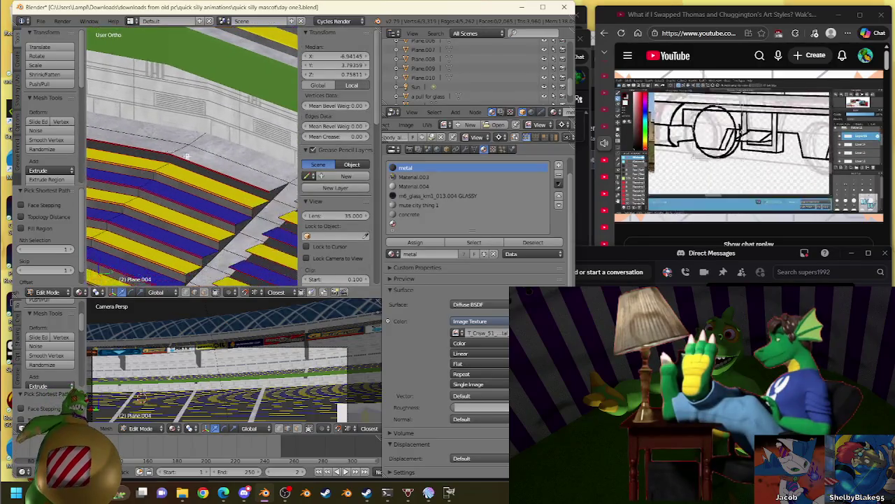
{"action": "scroll", "coordinate": [234, 193], "scroll_direction": "up", "scroll_amount": 2}
{"action": "key", "text": "w"}
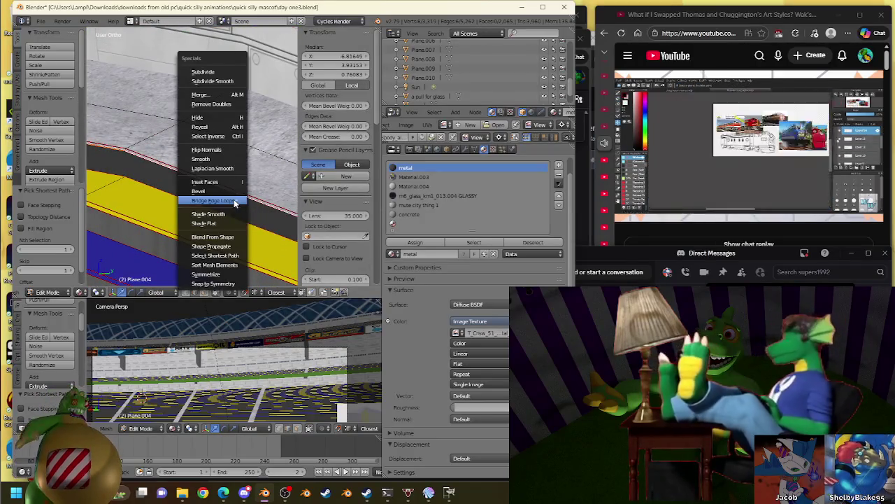
{"action": "left_click", "coordinate": [234, 203]}
{"action": "left_click", "coordinate": [440, 242]}
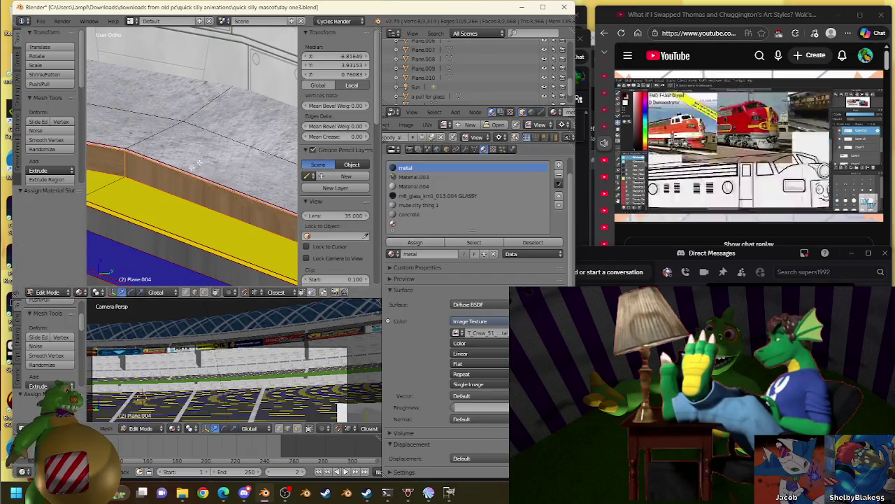
- Zoom and orbit around the stadium stairs to review the filled steps
{"action": "scroll", "coordinate": [220, 146], "scroll_direction": "down", "scroll_amount": 2}
{"action": "scroll", "coordinate": [220, 146], "scroll_direction": "down", "scroll_amount": 2}
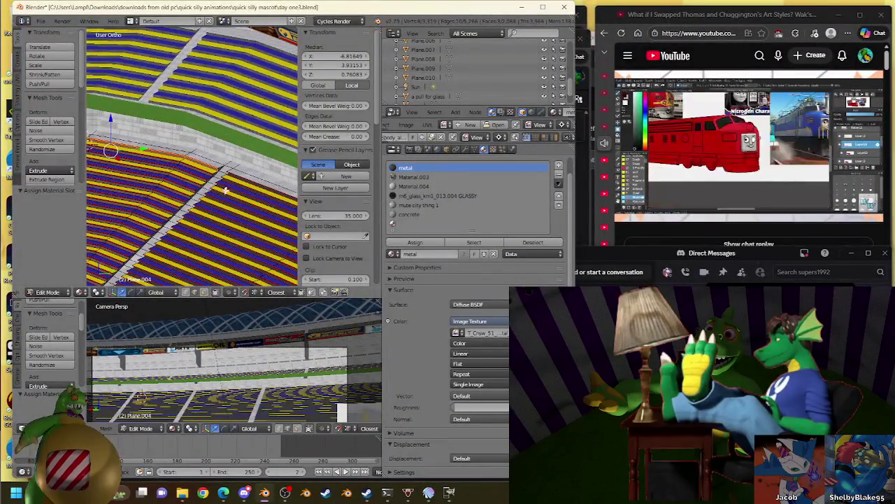
{"action": "scroll", "coordinate": [224, 190], "scroll_direction": "up", "scroll_amount": 2}
{"action": "scroll", "coordinate": [210, 185], "scroll_direction": "up", "scroll_amount": 2}
{"action": "mouse_move", "coordinate": [196, 181]}
{"action": "middle_mouse_down"}
{"action": "mouse_move", "coordinate": [180, 175]}
{"action": "mouse_move", "coordinate": [194, 163]}
{"action": "middle_mouse_up"}
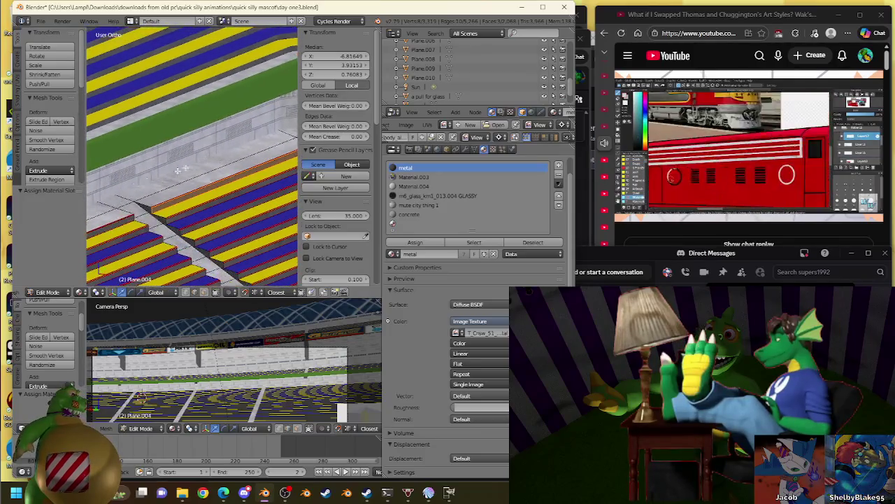
{"action": "scroll", "coordinate": [196, 163], "scroll_direction": "up", "scroll_amount": 2}
{"action": "scroll", "coordinate": [204, 162], "scroll_direction": "up", "scroll_amount": 2}
{"action": "scroll", "coordinate": [216, 161], "scroll_direction": "up", "scroll_amount": 2}
{"action": "scroll", "coordinate": [227, 161], "scroll_direction": "up", "scroll_amount": 2}
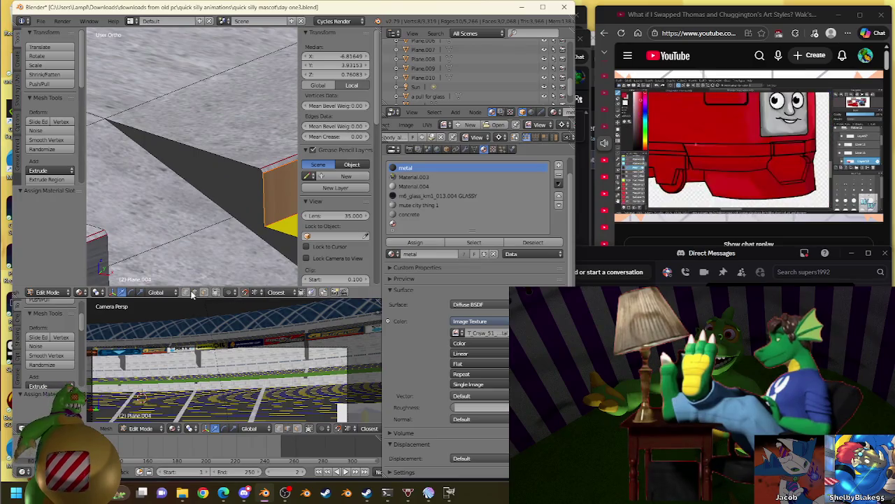
- Nudge step corner vertices slightly into alignment, confirming each new position
{"action": "right_click_drag", "start_coordinate": [224, 203], "coordinate": [231, 205]}
{"action": "scroll", "coordinate": [210, 203], "scroll_direction": "down", "scroll_amount": 2}
{"action": "scroll", "coordinate": [180, 204], "scroll_direction": "down", "scroll_amount": 2}
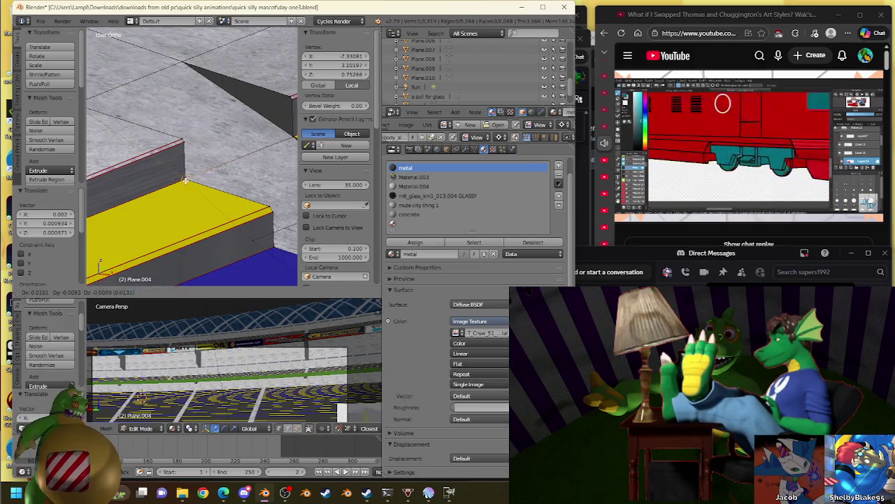
{"action": "left_click", "coordinate": [186, 181]}
{"action": "mouse_move", "coordinate": [186, 181]}
{"action": "middle_mouse_down"}
{"action": "mouse_move", "coordinate": [143, 177]}
{"action": "mouse_move", "coordinate": [204, 125]}
{"action": "middle_mouse_up"}
{"action": "right_click", "coordinate": [204, 126]}
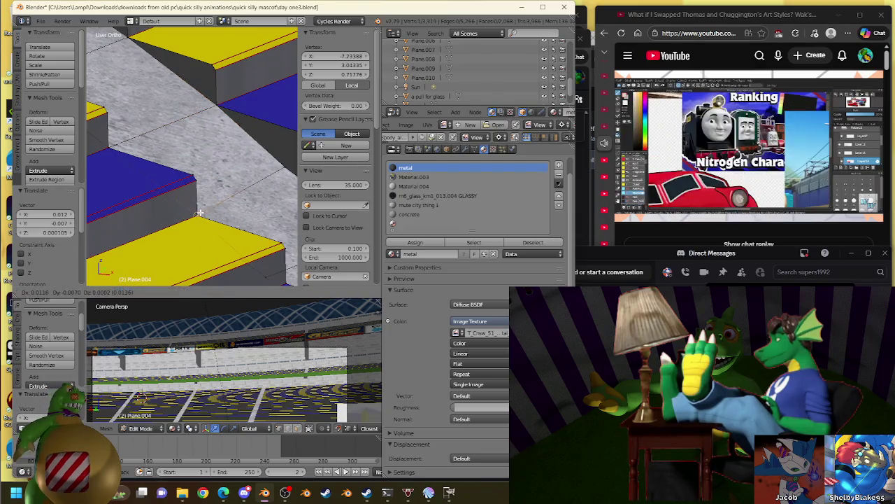
{"action": "middle_click_drag", "start_coordinate": [168, 209], "coordinate": [151, 125], "text": "shift"}
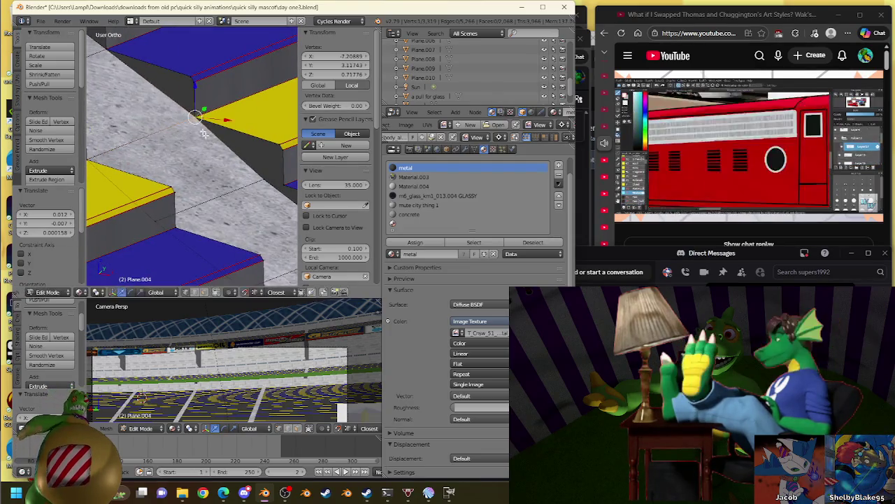
{"action": "scroll", "coordinate": [227, 177], "scroll_direction": "down", "scroll_amount": 2}
{"action": "right_click", "coordinate": [169, 203]}
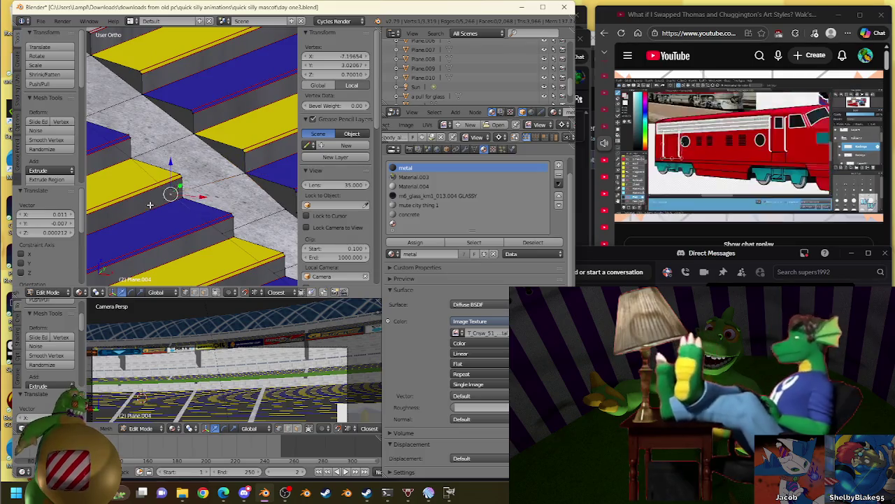
{"action": "middle_click_drag", "start_coordinate": [196, 223], "coordinate": [163, 205], "text": "shift"}
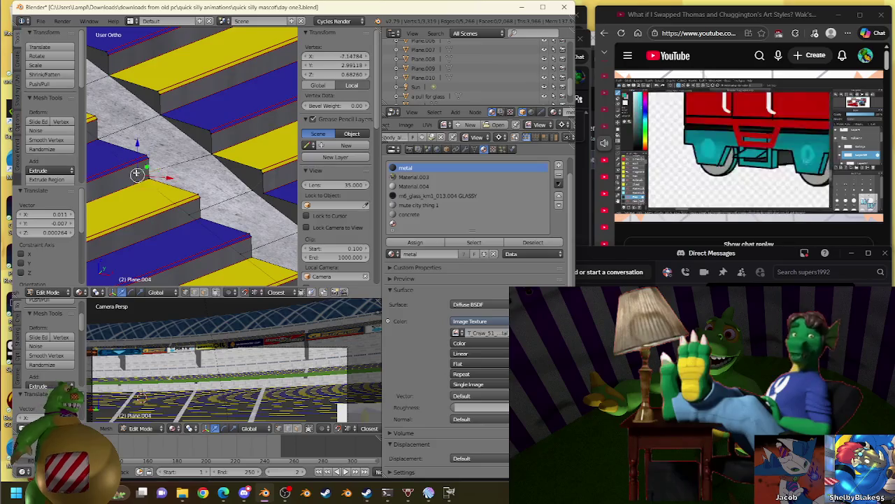
{"action": "left_click", "coordinate": [144, 178]}
- Select further corner vertices where the seating rows meet the aisle steps
{"action": "right_click", "coordinate": [190, 216]}
{"action": "middle_click_drag", "start_coordinate": [238, 221], "coordinate": [135, 151], "text": "shift"}
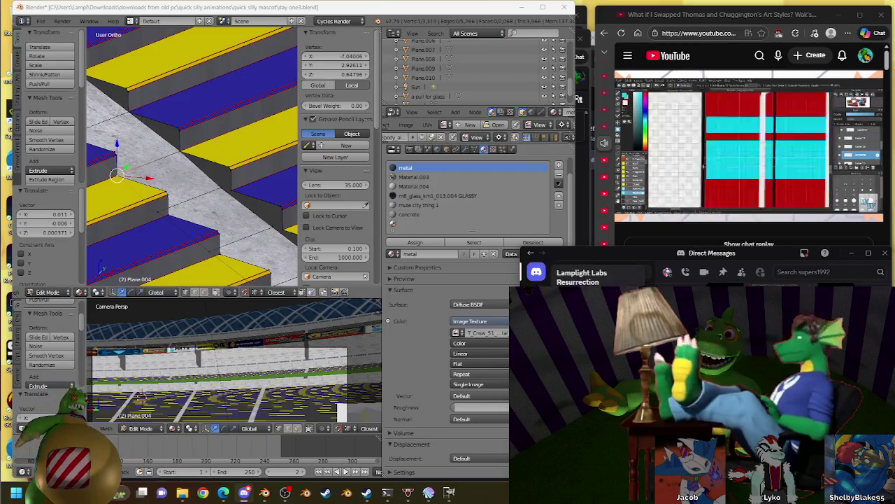
{"action": "mouse_move", "coordinate": [781, 119]}
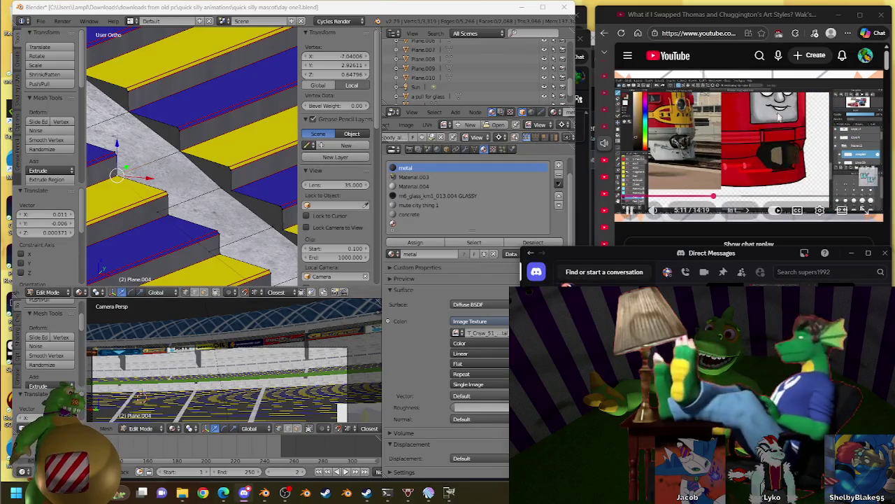
{"action": "left_click_drag", "start_coordinate": [713, 197], "coordinate": [742, 197]}
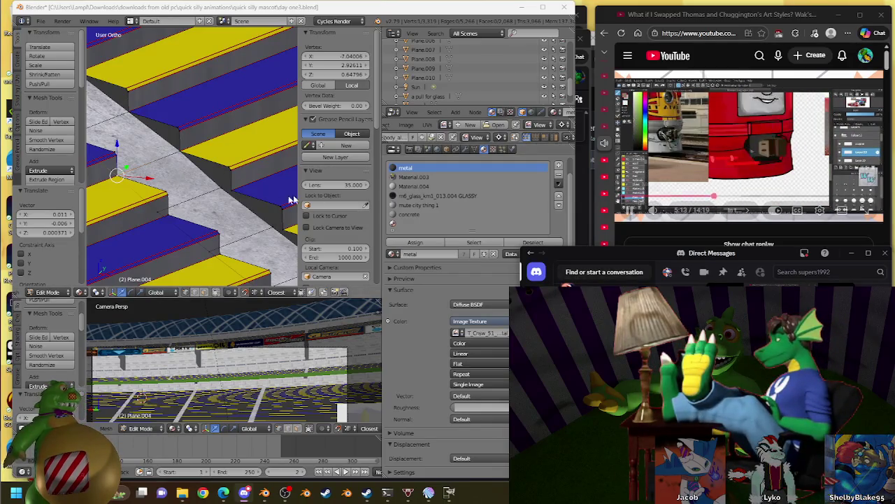
{"action": "right_click", "coordinate": [221, 187]}
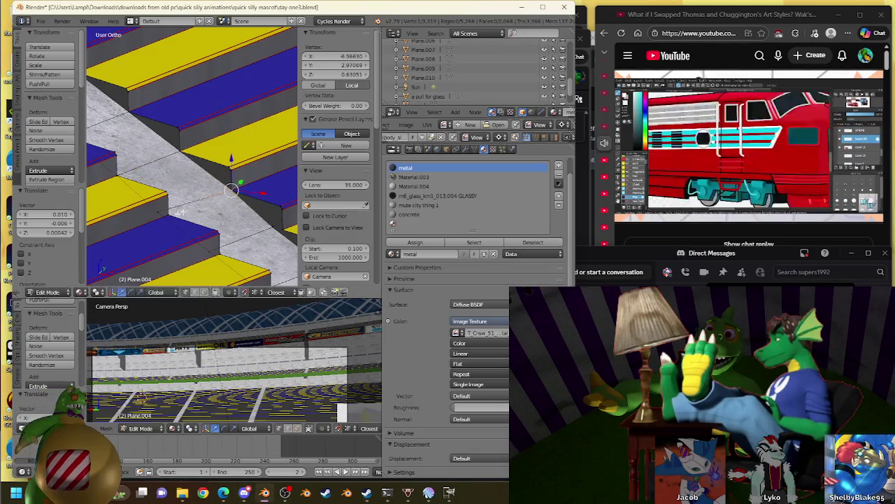
{"action": "right_click", "coordinate": [168, 213]}
{"action": "middle_click_drag", "start_coordinate": [233, 234], "coordinate": [280, 187], "text": "shift"}
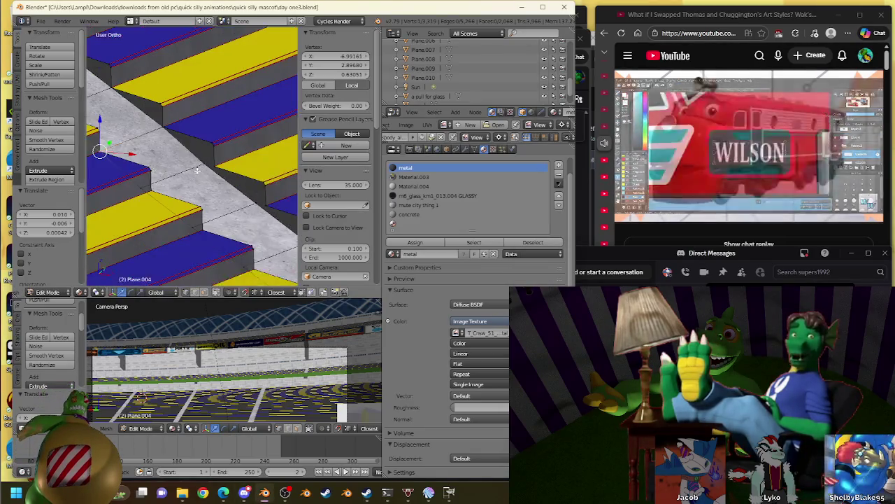
{"action": "right_click", "coordinate": [215, 166]}
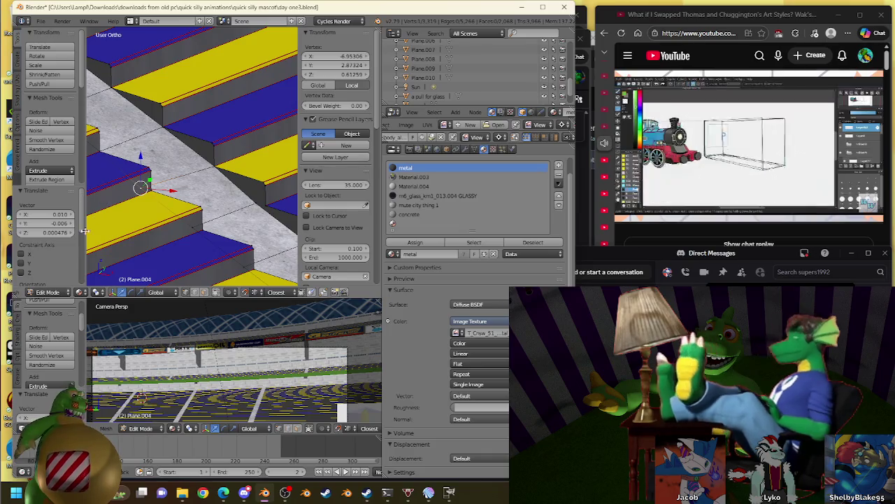
- Grab the chosen step corner vertices and slide them onto the step corners
{"action": "left_click", "coordinate": [141, 191]}
{"action": "middle_click_drag", "start_coordinate": [141, 191], "coordinate": [229, 166], "text": "shift"}
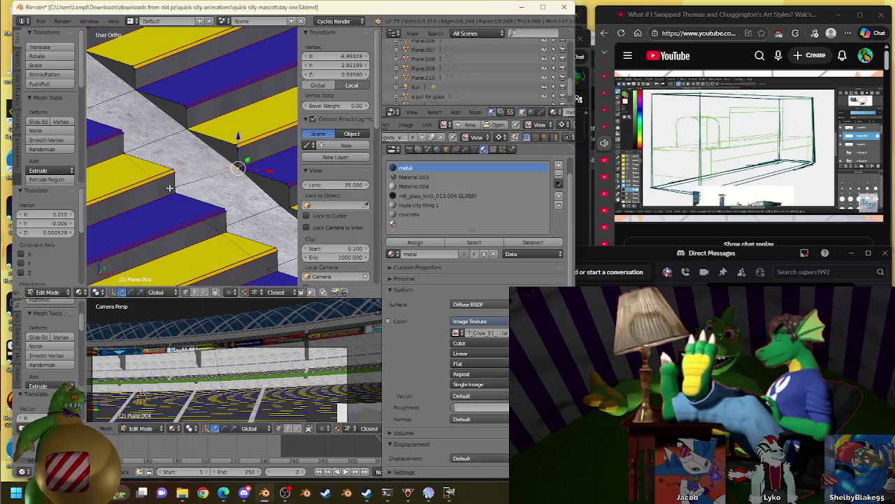
{"action": "right_click", "coordinate": [174, 190]}
{"action": "middle_click_drag", "start_coordinate": [174, 190], "coordinate": [230, 177], "text": "shift"}
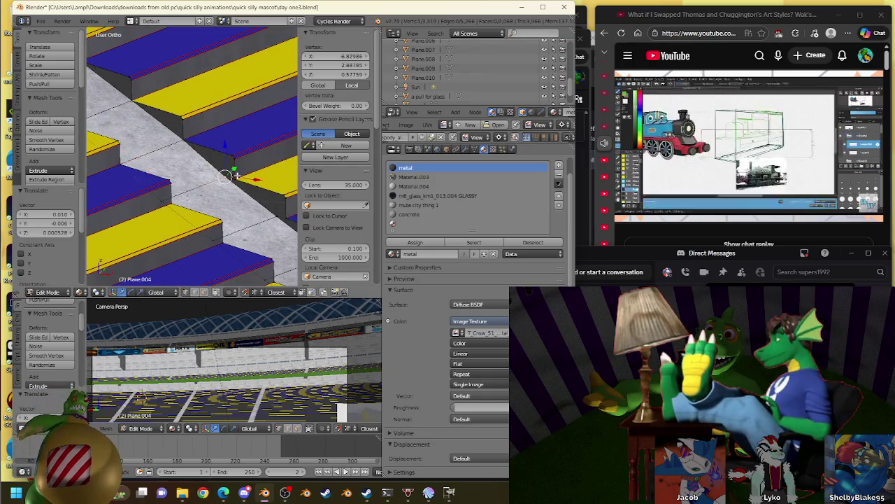
{"action": "key", "text": "g"}
{"action": "mouse_move", "coordinate": [175, 200]}
{"action": "middle_mouse_down", "text": "shift"}
{"action": "mouse_move", "coordinate": [215, 175]}
{"action": "mouse_move", "coordinate": [226, 188]}
{"action": "middle_mouse_up", "text": "shift"}
{"action": "left_click", "coordinate": [215, 176]}
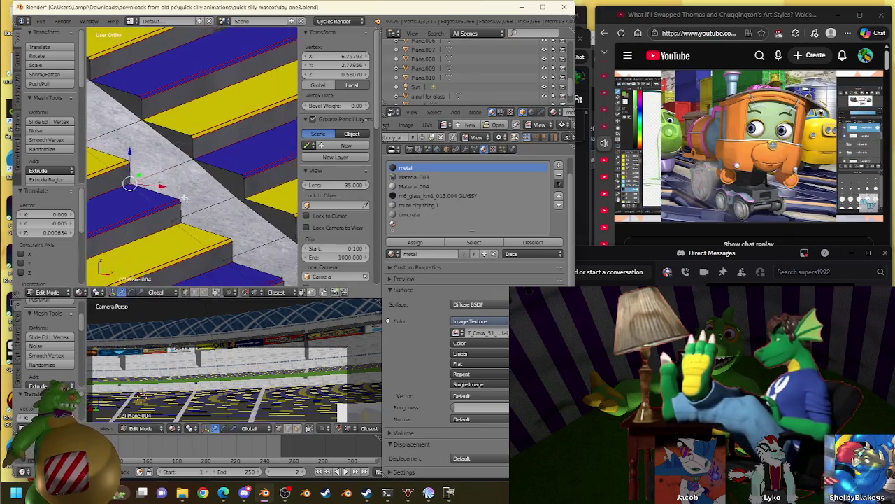
{"action": "key", "text": "g"}
{"action": "left_click", "coordinate": [225, 198]}
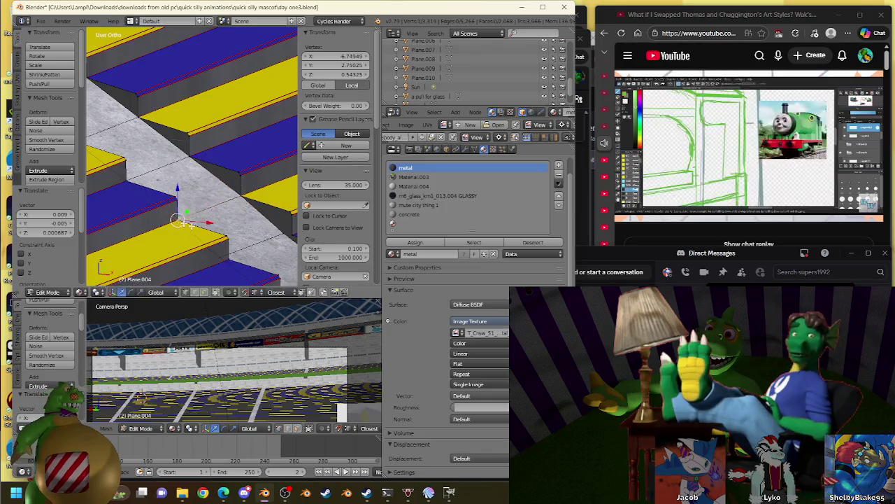
- Move the next aisle step-edge vertices into line with the stair steps
{"action": "middle_click_drag", "start_coordinate": [170, 218], "coordinate": [204, 191], "text": "shift"}
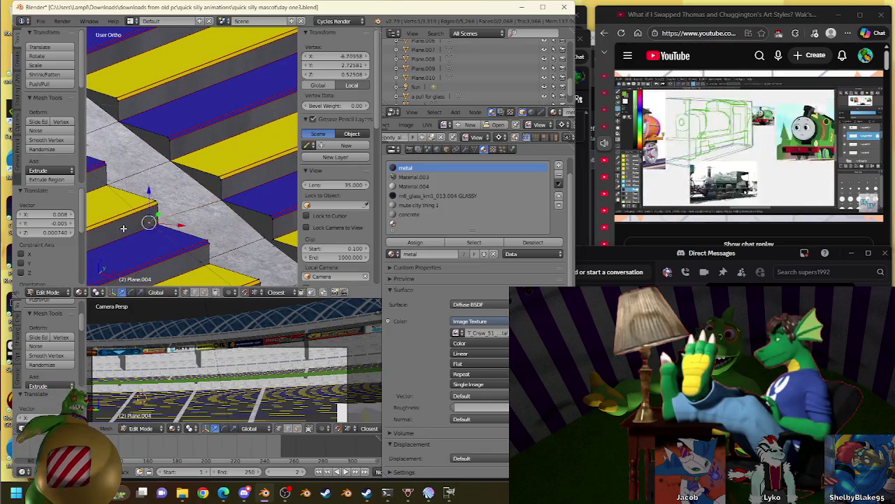
{"action": "middle_click_drag", "start_coordinate": [123, 228], "coordinate": [175, 178], "text": "shift"}
{"action": "key", "text": "g"}
{"action": "left_click", "coordinate": [210, 175]}
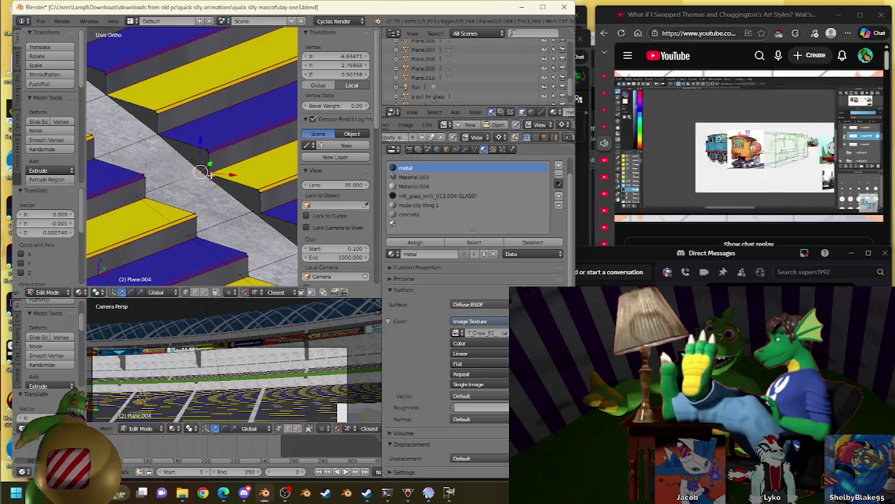
{"action": "middle_click_drag", "start_coordinate": [143, 202], "coordinate": [231, 175], "text": "shift"}
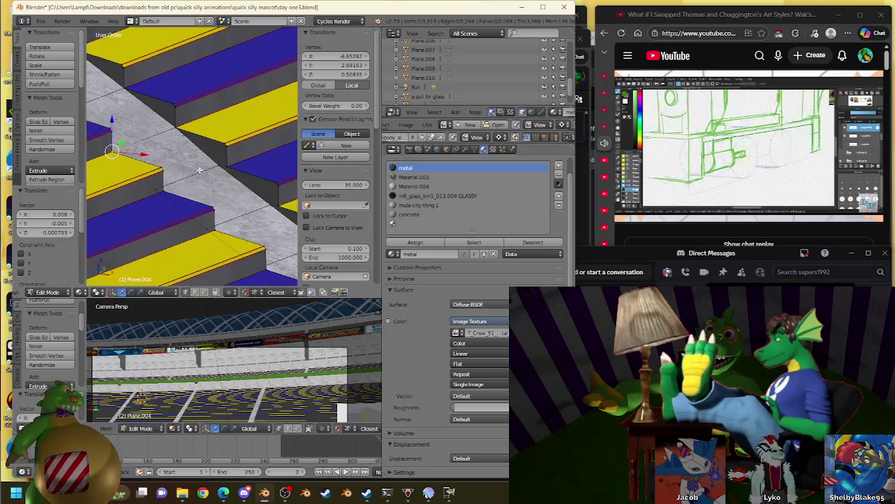
{"action": "key", "text": "g"}
{"action": "left_click", "coordinate": [230, 150]}
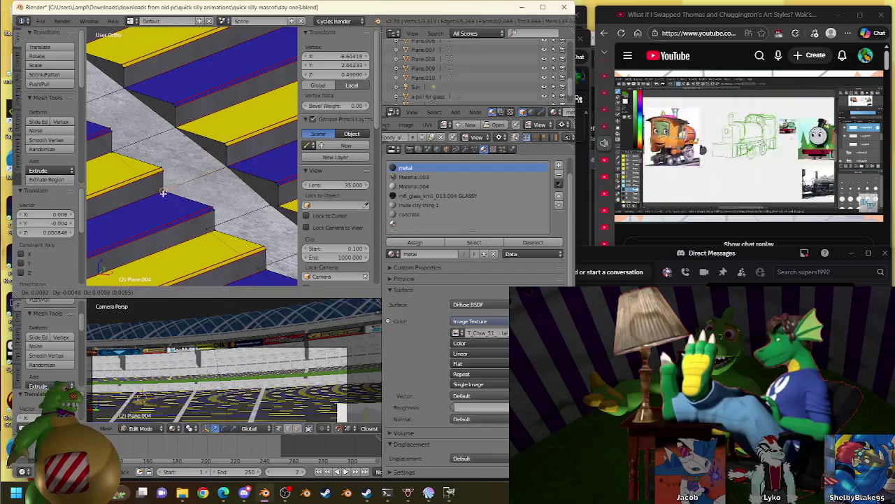
{"action": "middle_click_drag", "start_coordinate": [230, 150], "coordinate": [211, 161], "text": "shift"}
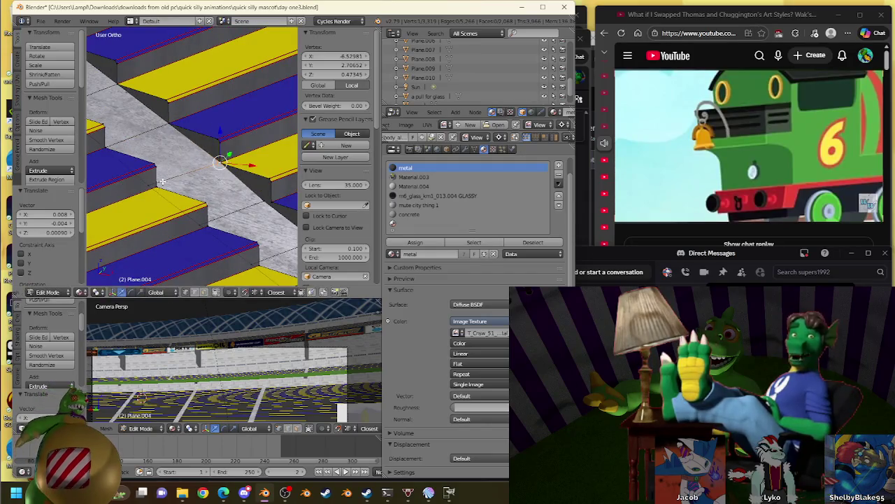
{"action": "middle_click_drag", "start_coordinate": [247, 235], "coordinate": [236, 228], "text": "shift"}
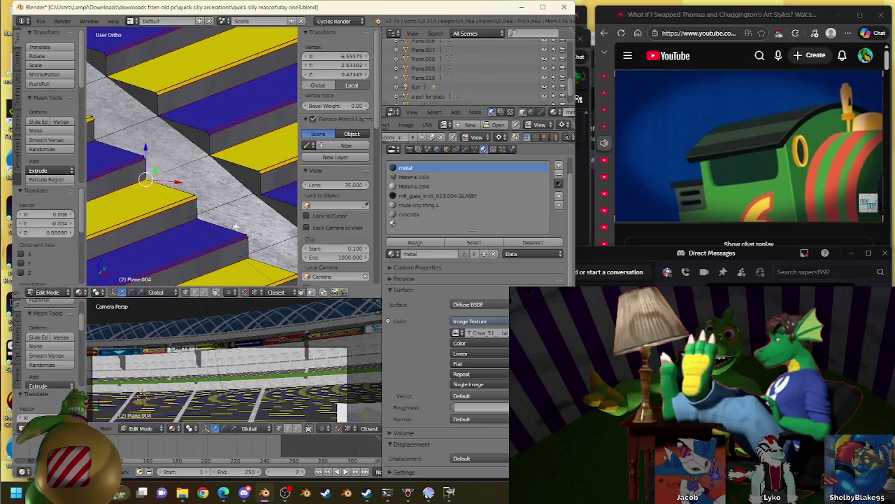
- Place the far step's vertices on the step edge, then switch to another window
{"action": "right_click", "coordinate": [280, 189]}
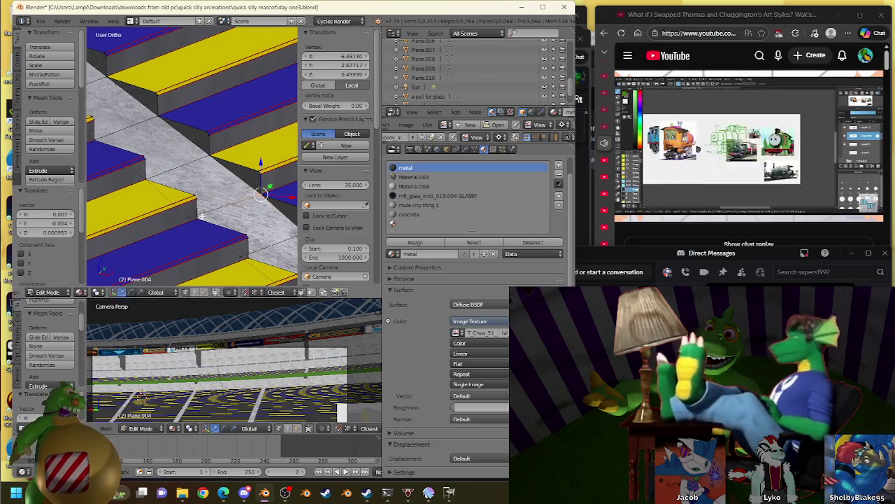
{"action": "left_click", "coordinate": [186, 216]}
{"action": "middle_click_drag", "start_coordinate": [186, 216], "coordinate": [179, 170], "text": "shift"}
{"action": "key", "text": "g"}
{"action": "left_click", "coordinate": [235, 170]}
{"action": "key", "text": "g"}
{"action": "mouse_move", "coordinate": [137, 200]}
{"action": "middle_mouse_down", "text": "shift"}
{"action": "mouse_move", "coordinate": [156, 173]}
{"action": "mouse_move", "coordinate": [192, 165]}
{"action": "middle_mouse_up", "text": "shift"}
{"action": "left_click", "coordinate": [157, 173]}
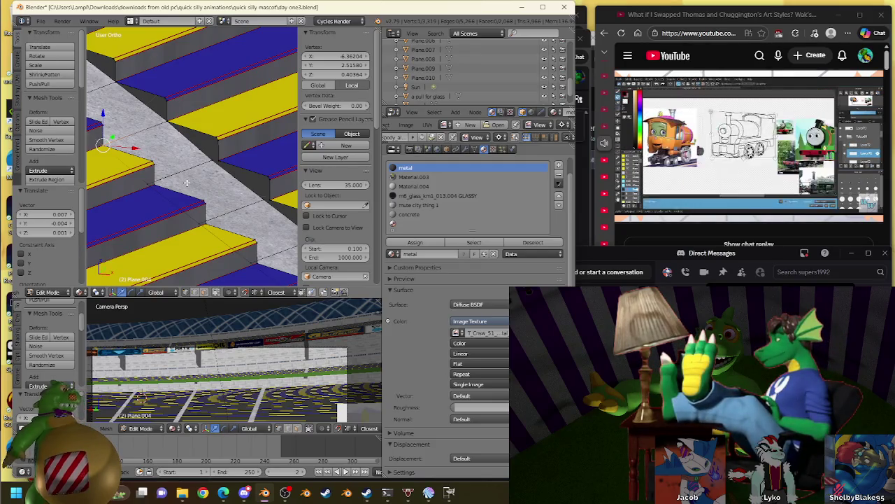
{"action": "left_click", "coordinate": [630, 262]}
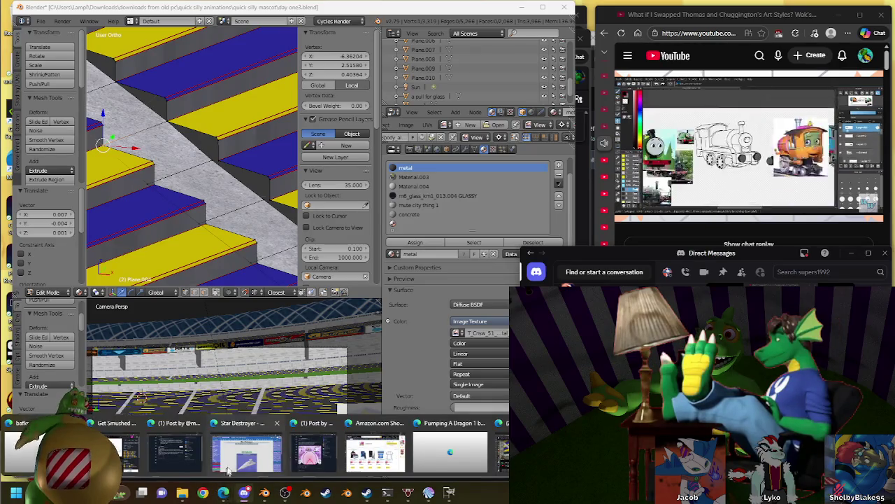
{"action": "mouse_move", "coordinate": [223, 492]}
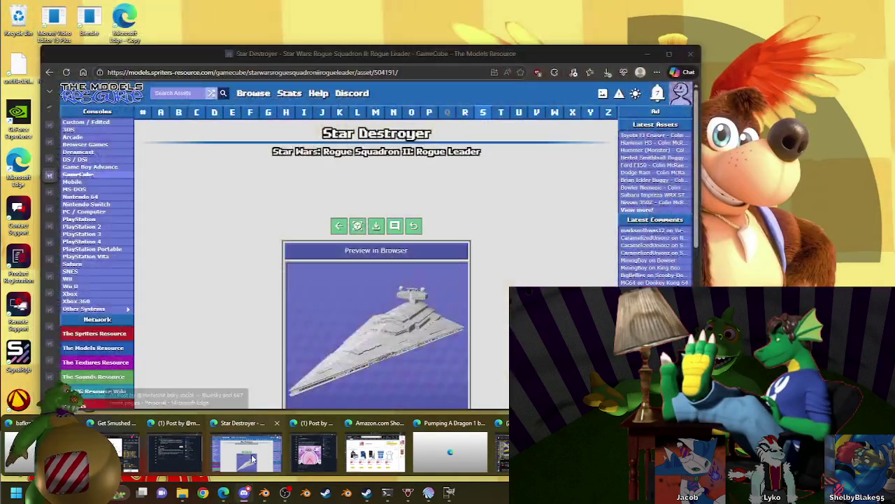
- Bring up the Star Destroyer model page in the browser and minimize it
{"action": "left_click", "coordinate": [253, 458]}
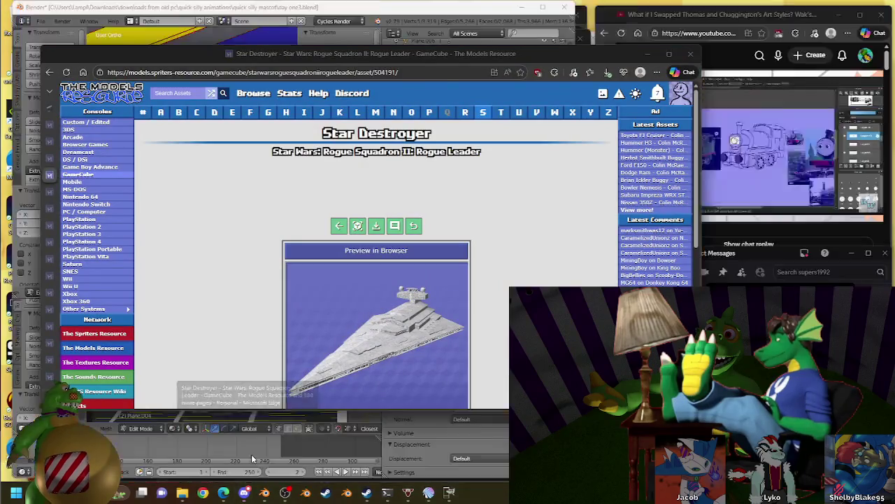
{"action": "left_click", "coordinate": [650, 55]}
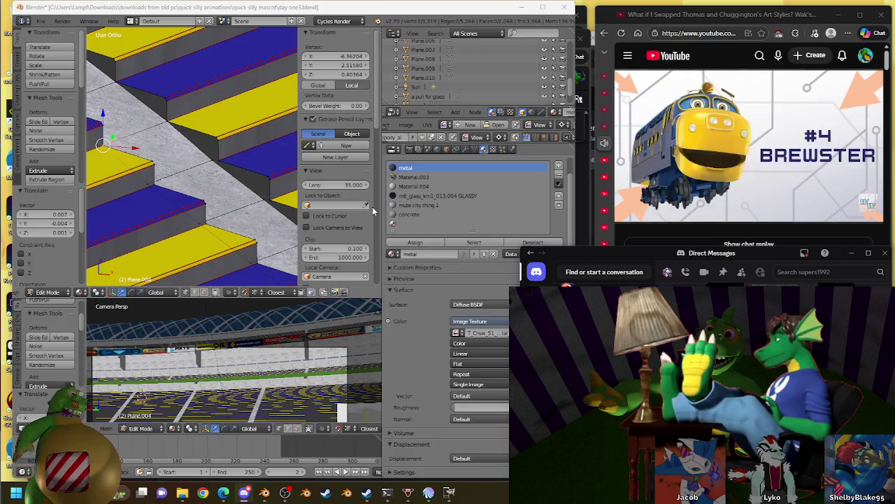
- Pause the current YouTube video, return to the Home feed, and scroll through it
{"action": "left_click", "coordinate": [670, 64]}
{"action": "key", "text": "space"}
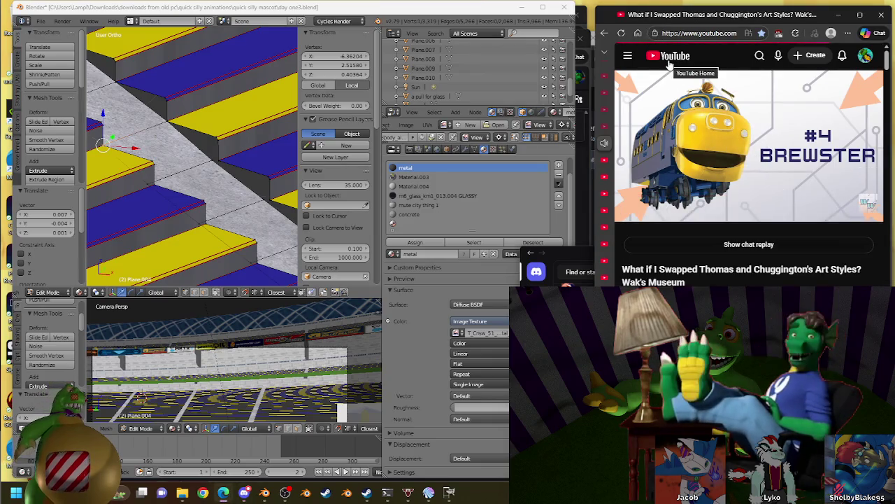
{"action": "left_click", "coordinate": [669, 65]}
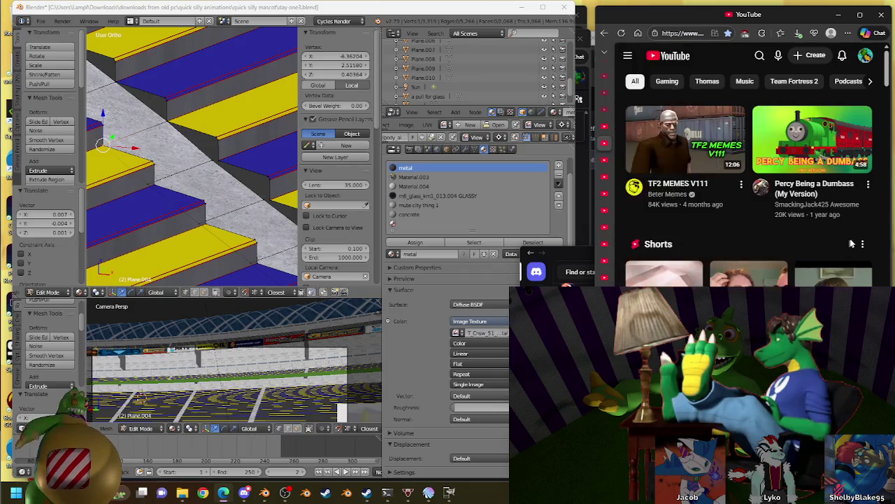
{"action": "scroll", "coordinate": [883, 224], "scroll_direction": "down", "scroll_amount": 2}
{"action": "scroll", "coordinate": [884, 222], "scroll_direction": "down", "scroll_amount": 5}
{"action": "scroll", "coordinate": [885, 222], "scroll_direction": "down", "scroll_amount": 3}
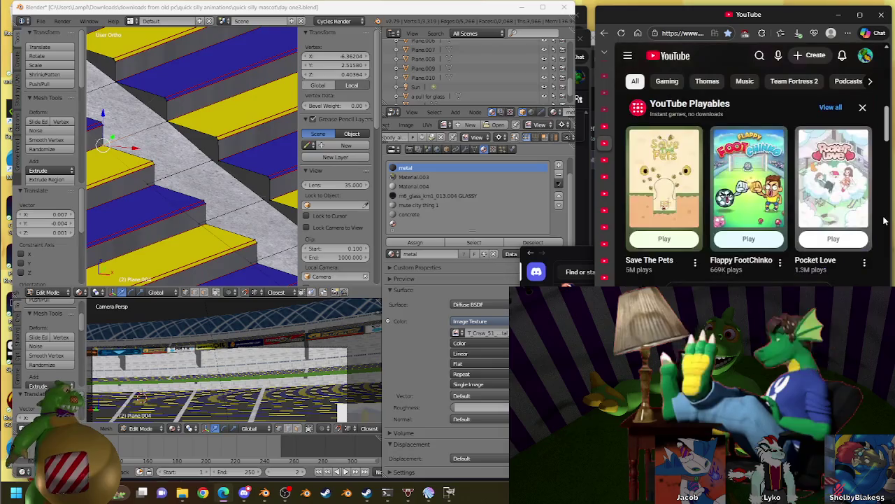
{"action": "scroll", "coordinate": [886, 220], "scroll_direction": "down", "scroll_amount": 2}
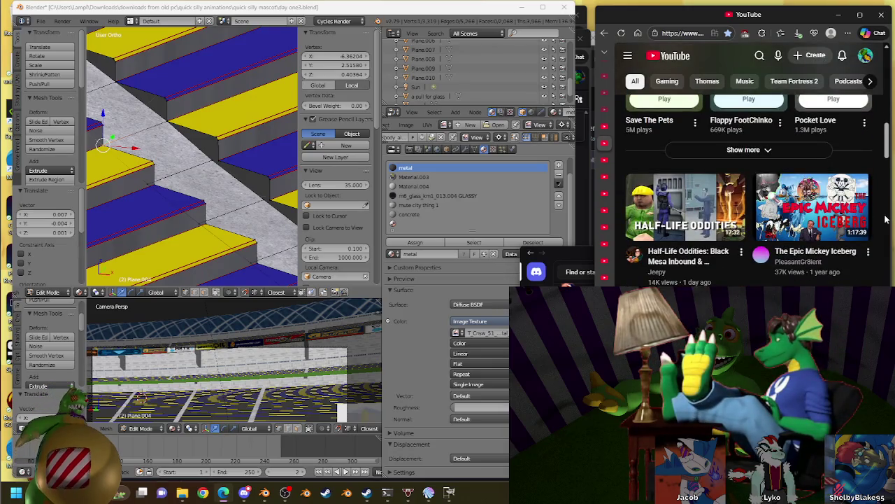
{"action": "scroll", "coordinate": [885, 219], "scroll_direction": "down", "scroll_amount": 3}
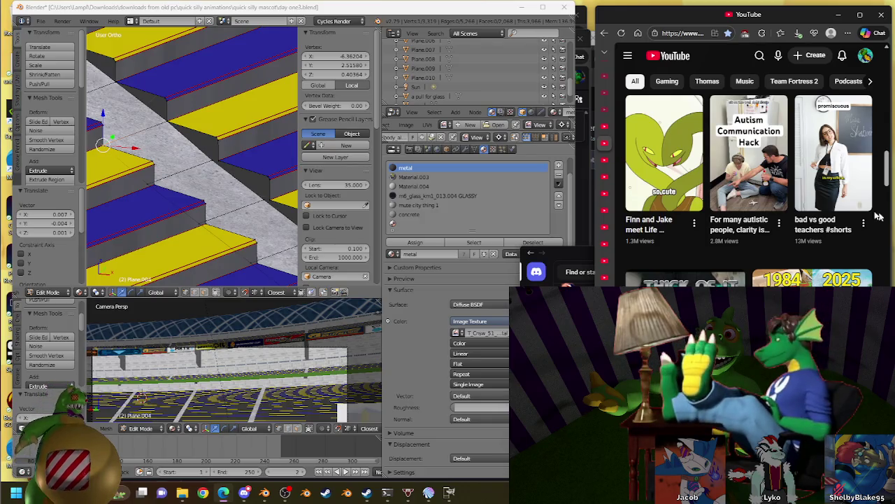
{"action": "mouse_move", "coordinate": [657, 224]}
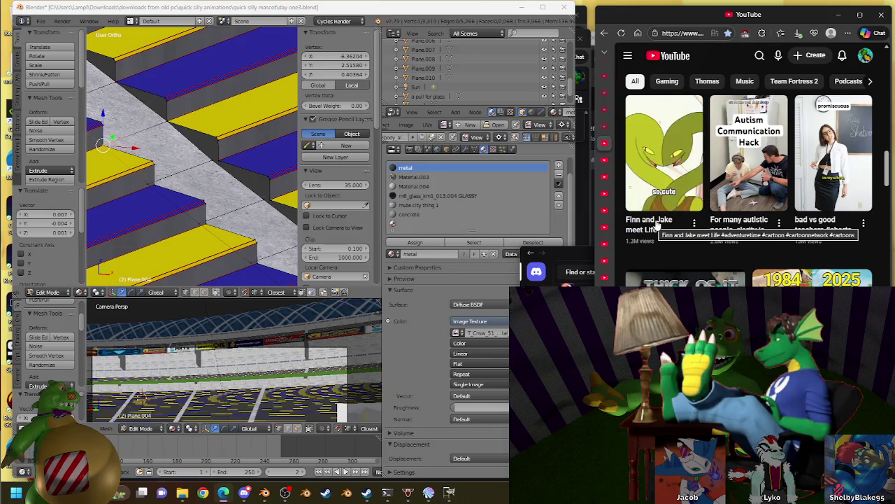
- Browse further and play 'Twitch Chat builds the most BROKEN car ever', returning to Blender
{"action": "scroll", "coordinate": [886, 244], "scroll_direction": "down", "scroll_amount": 3}
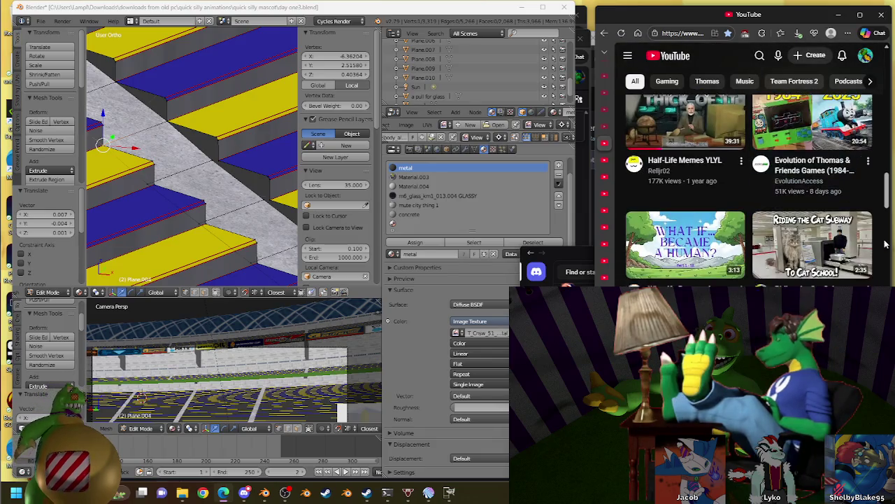
{"action": "scroll", "coordinate": [886, 244], "scroll_direction": "up", "scroll_amount": 2}
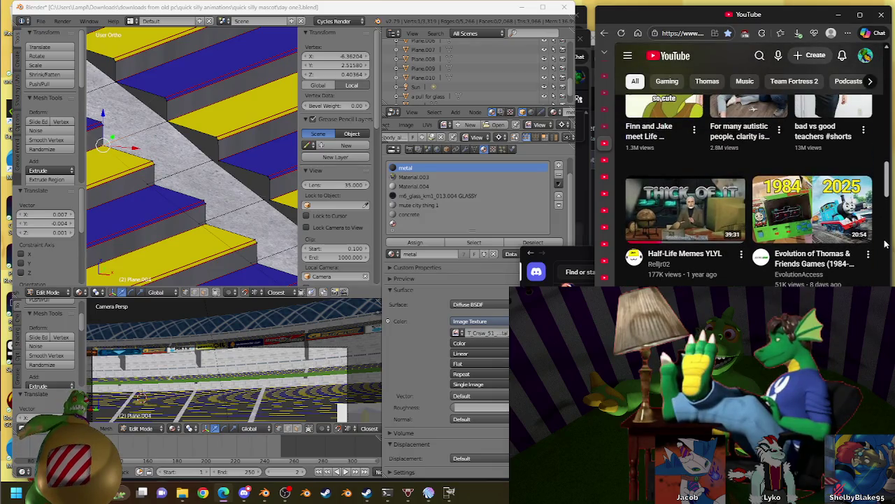
{"action": "scroll", "coordinate": [886, 245], "scroll_direction": "down", "scroll_amount": 4}
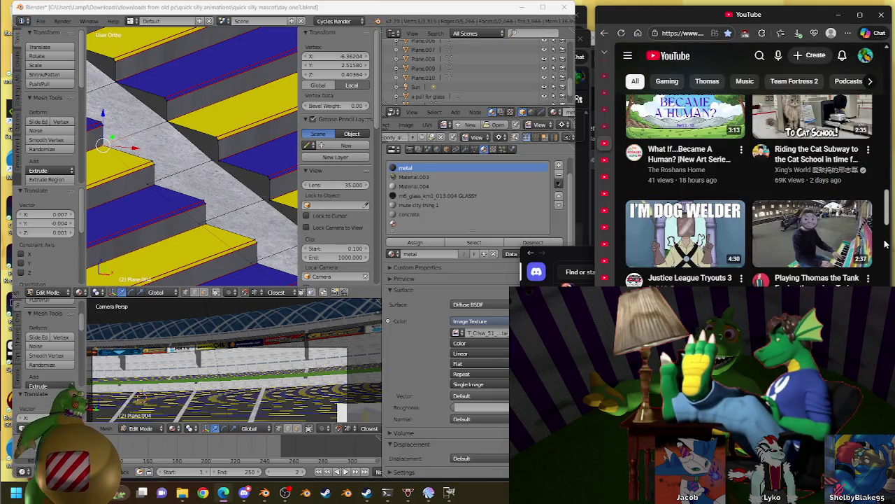
{"action": "scroll", "coordinate": [886, 244], "scroll_direction": "down", "scroll_amount": 3}
{"action": "scroll", "coordinate": [886, 244], "scroll_direction": "up", "scroll_amount": 3}
{"action": "scroll", "coordinate": [888, 247], "scroll_direction": "down", "scroll_amount": 3}
{"action": "scroll", "coordinate": [892, 251], "scroll_direction": "down", "scroll_amount": 2}
{"action": "scroll", "coordinate": [892, 251], "scroll_direction": "down", "scroll_amount": 3}
{"action": "scroll", "coordinate": [886, 207], "scroll_direction": "down", "scroll_amount": 4}
{"action": "scroll", "coordinate": [884, 213], "scroll_direction": "down", "scroll_amount": 4}
{"action": "scroll", "coordinate": [883, 218], "scroll_direction": "down", "scroll_amount": 4}
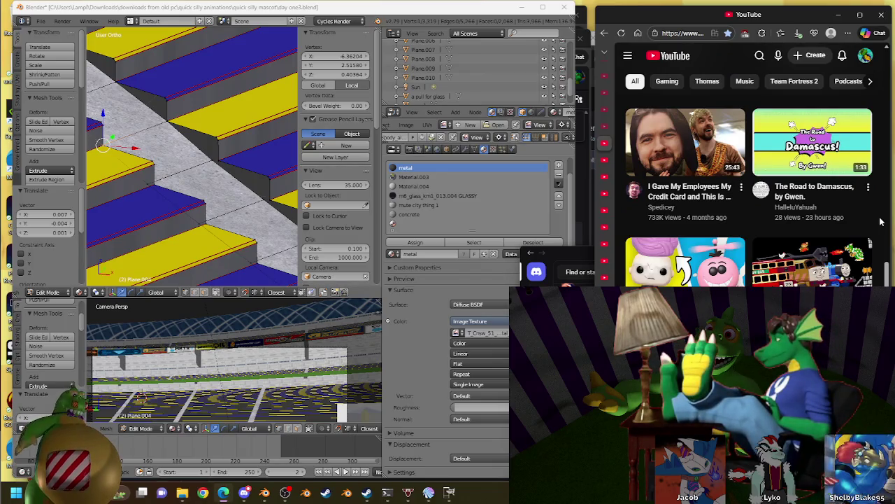
{"action": "scroll", "coordinate": [881, 222], "scroll_direction": "down", "scroll_amount": 2}
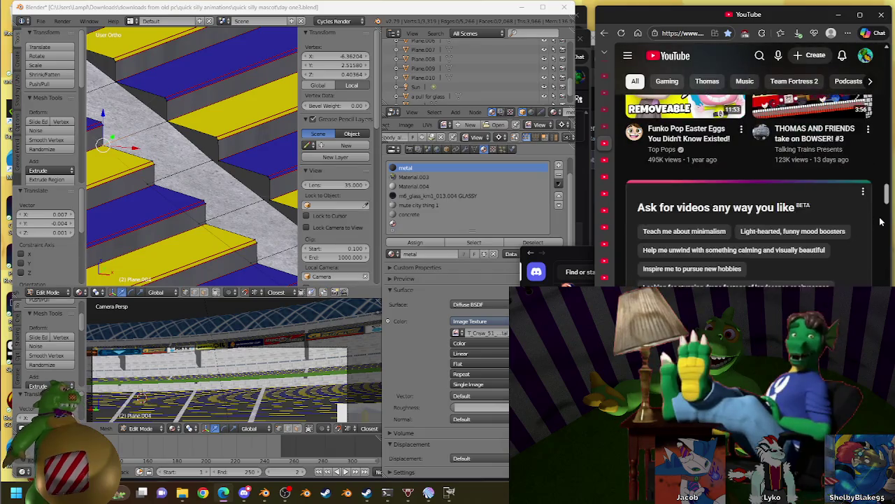
{"action": "scroll", "coordinate": [881, 222], "scroll_direction": "up", "scroll_amount": 1}
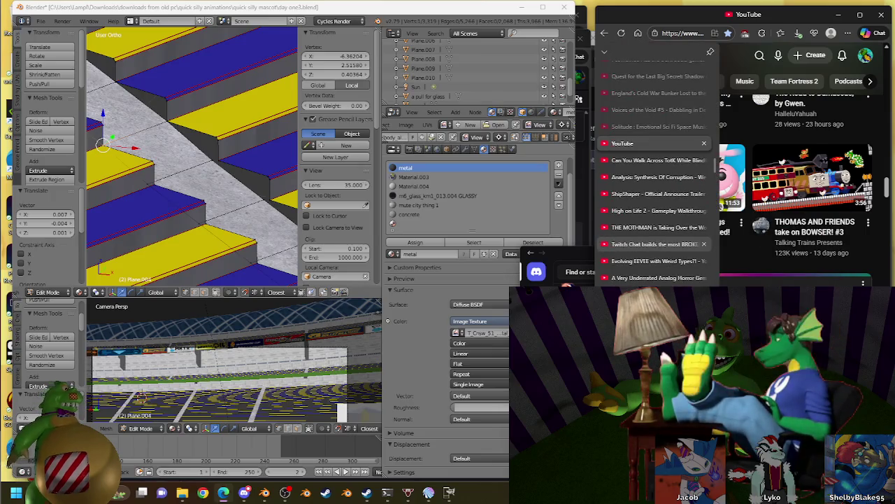
{"action": "left_click", "coordinate": [612, 244]}
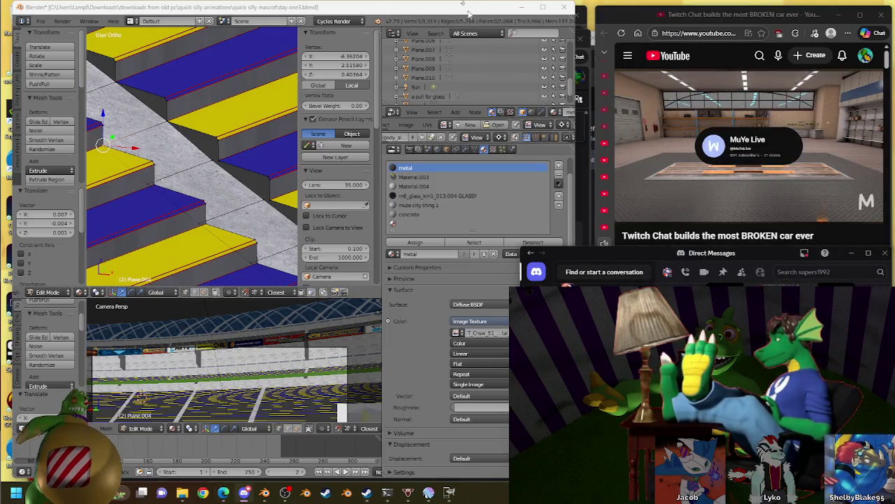
{"action": "left_click", "coordinate": [428, 30]}
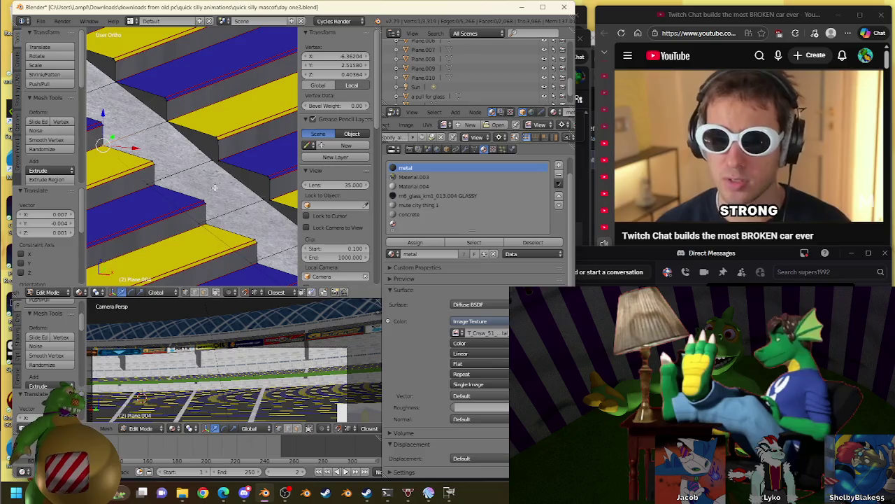
- Move the first aisle-step corner vertices onto the seating step edges
{"action": "key", "text": "g"}
{"action": "left_click", "coordinate": [154, 190]}
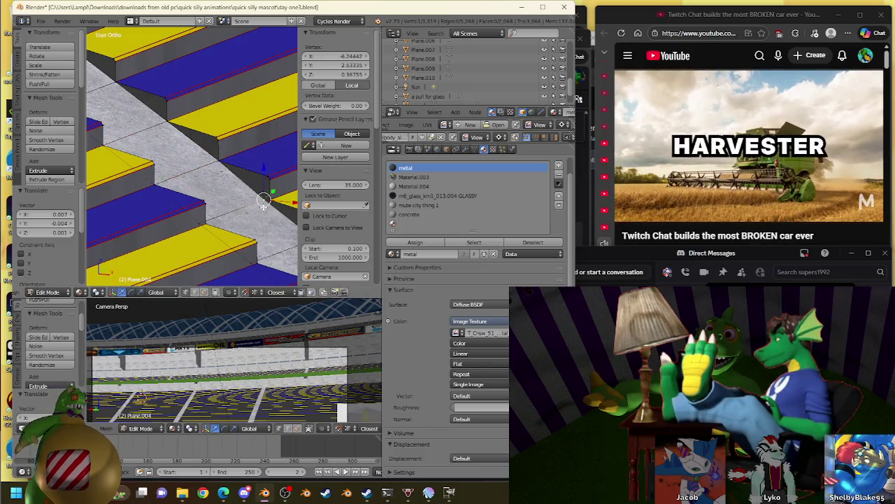
{"action": "key", "text": "g"}
{"action": "left_click", "coordinate": [199, 223]}
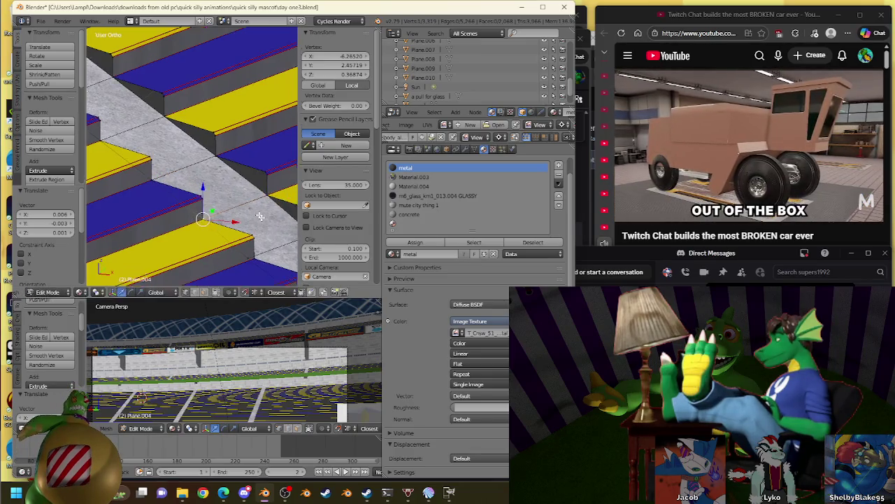
{"action": "middle_click_drag", "start_coordinate": [198, 223], "coordinate": [269, 162], "text": "shift"}
{"action": "right_click", "coordinate": [209, 187]}
{"action": "key", "text": "g"}
{"action": "left_click", "coordinate": [209, 187]}
{"action": "middle_click_drag", "start_coordinate": [210, 187], "coordinate": [221, 172], "text": "shift"}
{"action": "key", "text": "g"}
{"action": "left_click", "coordinate": [221, 172]}
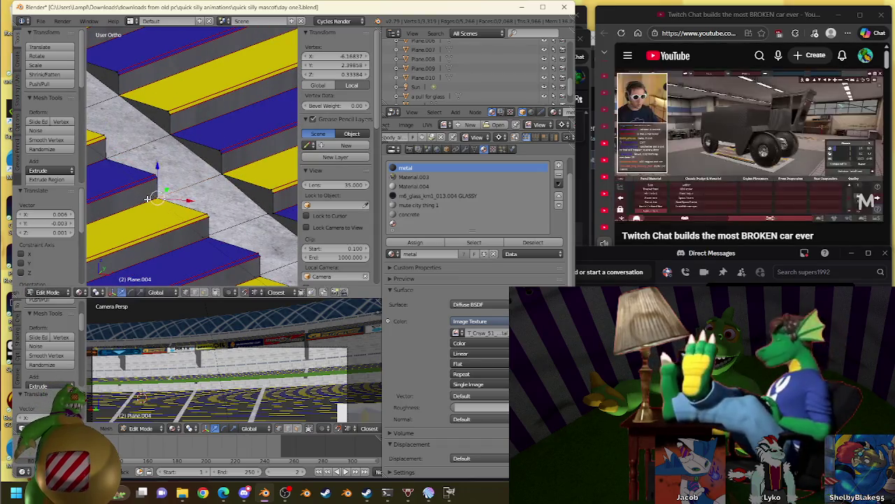
- Continue placing step-corner vertices onto the next step edges along the stairs
{"action": "middle_click_drag", "start_coordinate": [231, 176], "coordinate": [135, 172], "text": "shift"}
{"action": "key", "text": "g"}
{"action": "left_click", "coordinate": [214, 172]}
{"action": "key", "text": "g"}
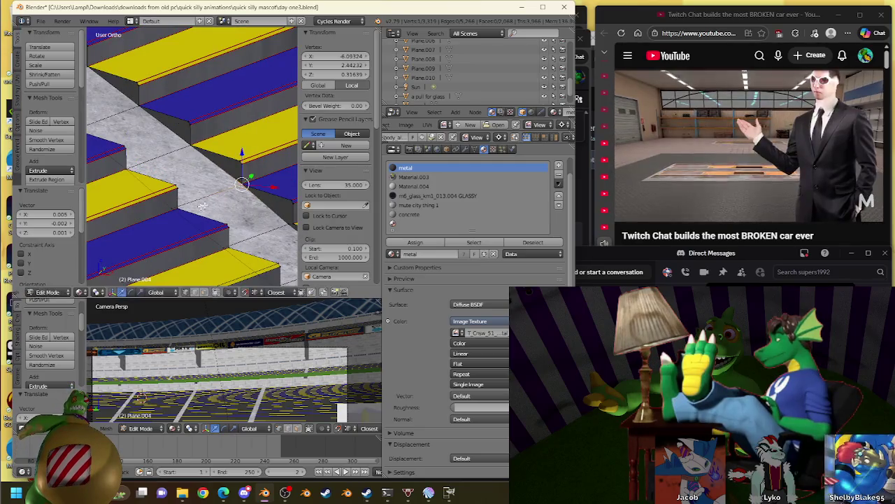
{"action": "left_click", "coordinate": [190, 211]}
{"action": "middle_click_drag", "start_coordinate": [258, 219], "coordinate": [234, 187], "text": "shift"}
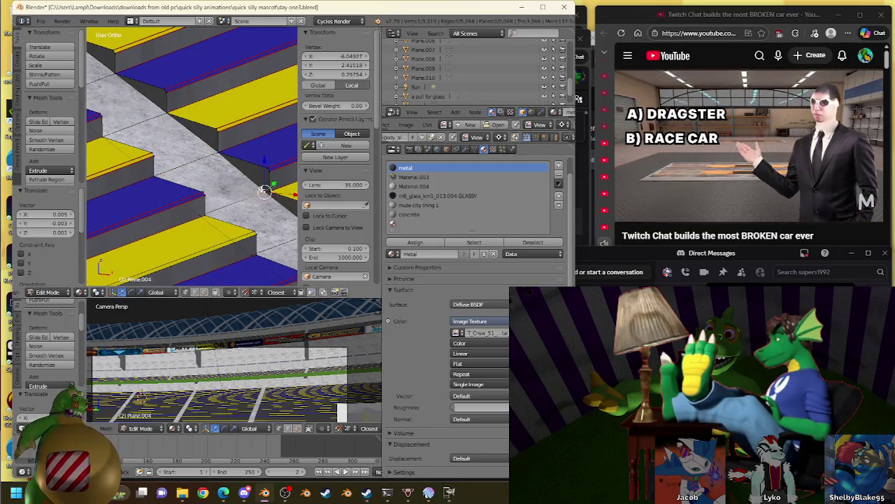
{"action": "key", "text": "g"}
{"action": "left_click", "coordinate": [259, 221]}
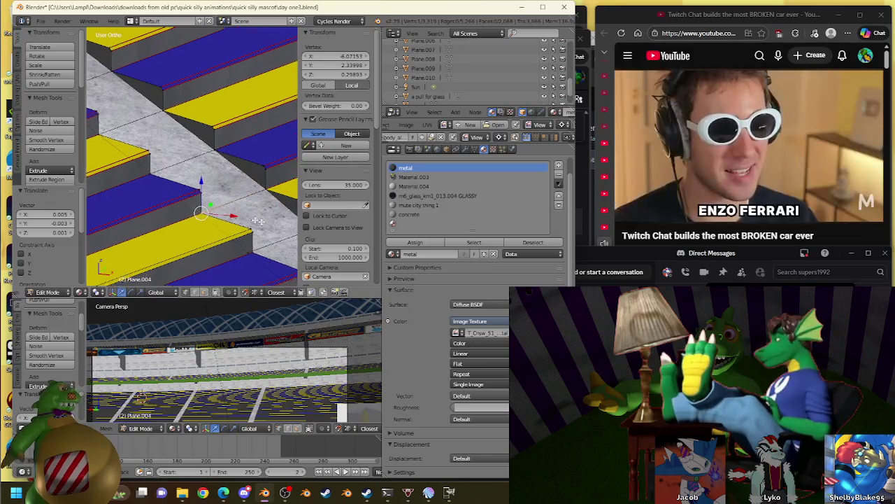
{"action": "middle_click_drag", "start_coordinate": [258, 222], "coordinate": [231, 145], "text": "shift"}
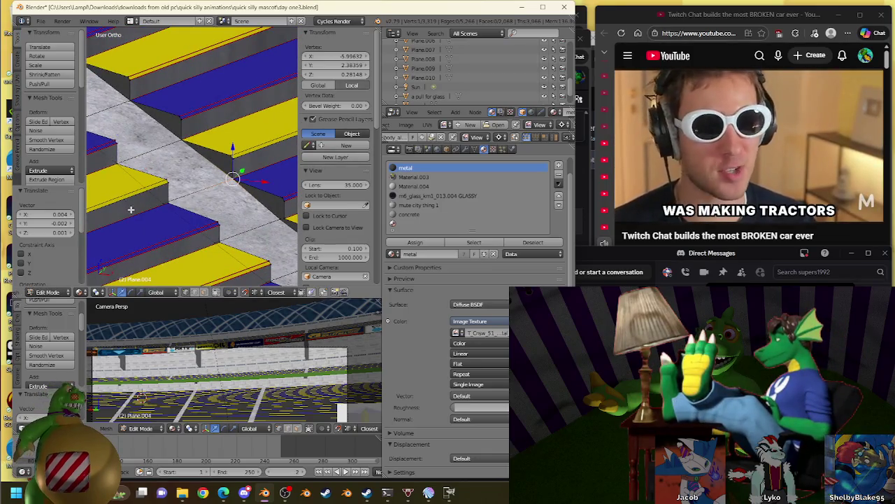
{"action": "key", "text": "g"}
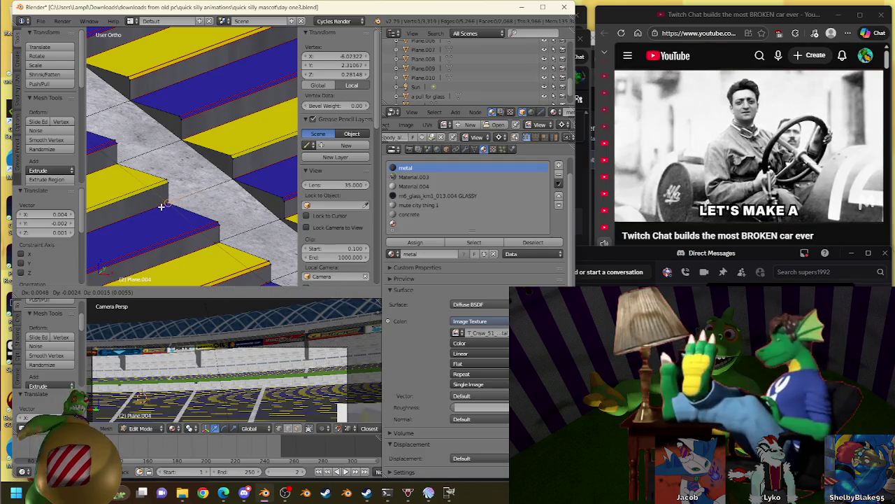
{"action": "left_click", "coordinate": [161, 207]}
- Line up further aisle vertices with the yellow and blue step edges
{"action": "middle_click_drag", "start_coordinate": [163, 205], "coordinate": [219, 176], "text": "shift"}
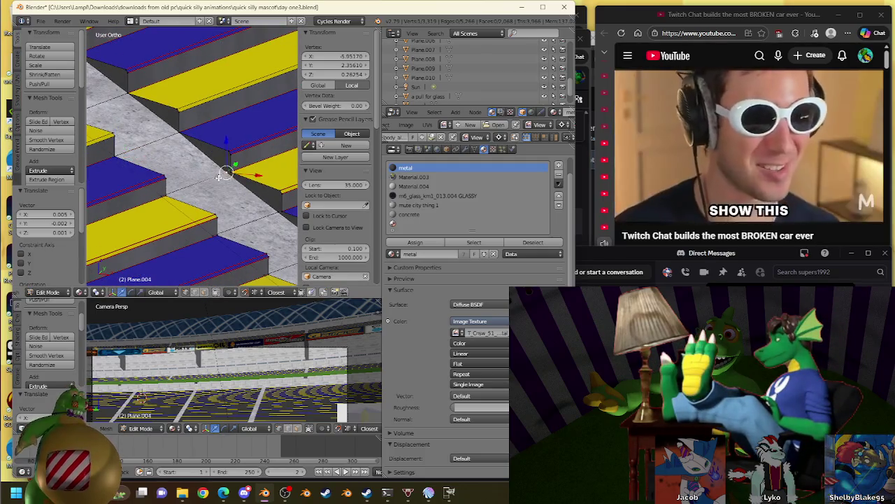
{"action": "key", "text": "g"}
{"action": "left_click", "coordinate": [200, 205]}
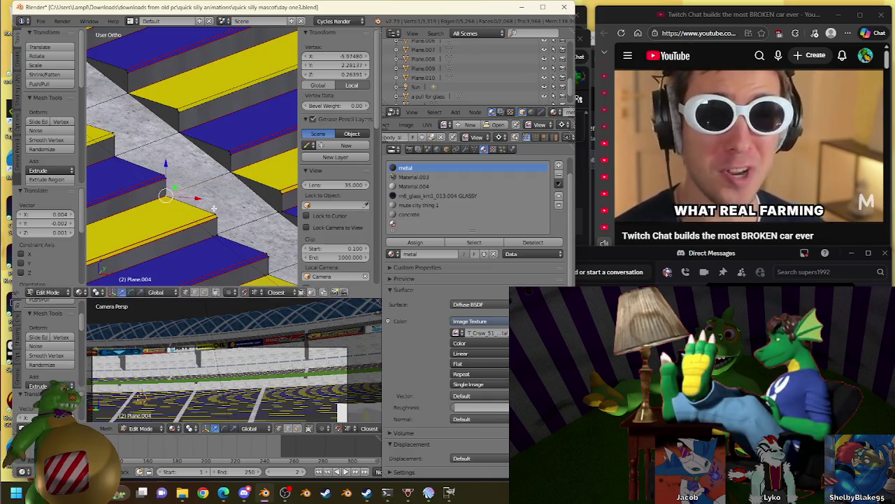
{"action": "key", "text": "g"}
{"action": "left_click", "coordinate": [278, 210]}
{"action": "mouse_move", "coordinate": [294, 200]}
{"action": "middle_mouse_down", "text": "shift"}
{"action": "mouse_move", "coordinate": [236, 203]}
{"action": "mouse_move", "coordinate": [230, 184]}
{"action": "mouse_move", "coordinate": [248, 169]}
{"action": "middle_mouse_up", "text": "shift"}
{"action": "key", "text": "g"}
{"action": "left_click", "coordinate": [188, 198]}
{"action": "key", "text": "g"}
{"action": "left_click", "coordinate": [188, 198]}
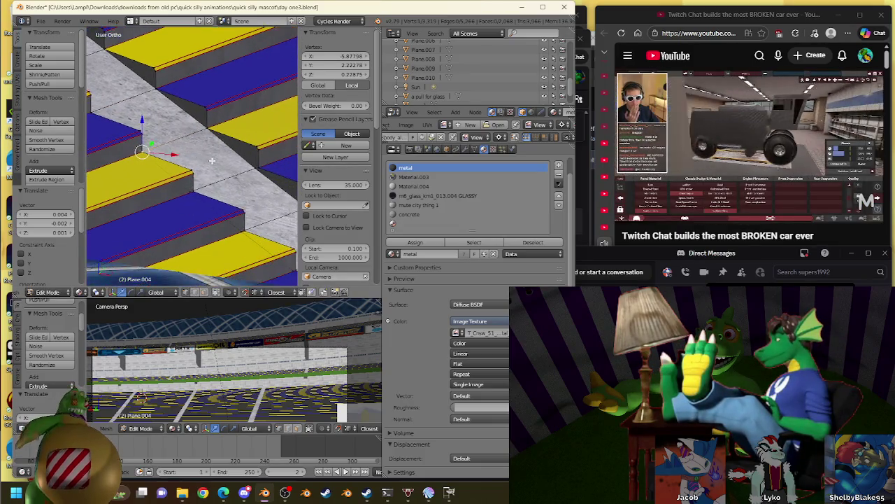
{"action": "key", "text": "g"}
{"action": "left_click", "coordinate": [257, 143]}
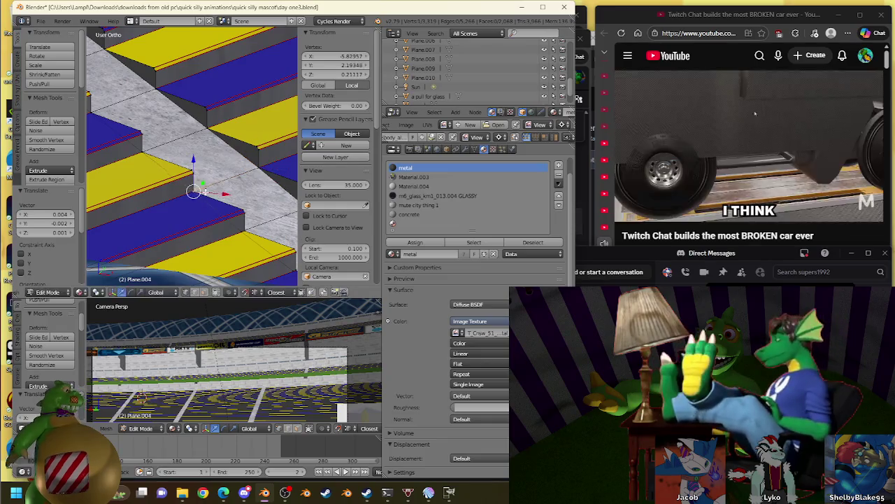
- Place another step corner vertex at roughly X -5.86, Y 2.18, Z 0.16
{"action": "middle_click_drag", "start_coordinate": [258, 143], "coordinate": [116, 154], "text": "shift"}
{"action": "key", "text": "g"}
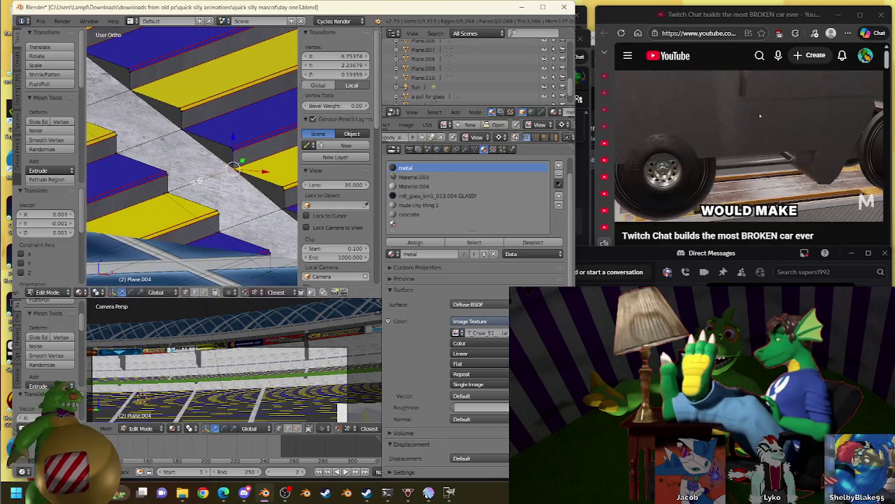
{"action": "left_click", "coordinate": [168, 190]}
{"action": "key", "text": "g"}
{"action": "left_click", "coordinate": [265, 187]}
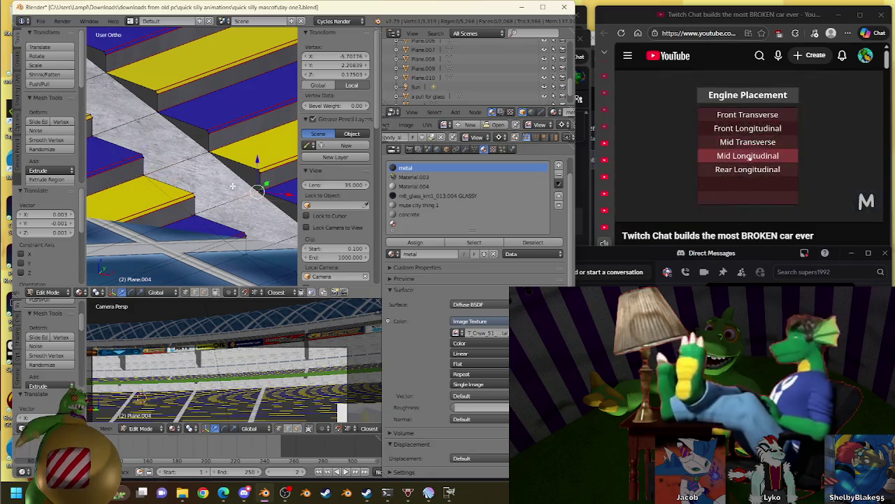
{"action": "left_click", "coordinate": [190, 215]}
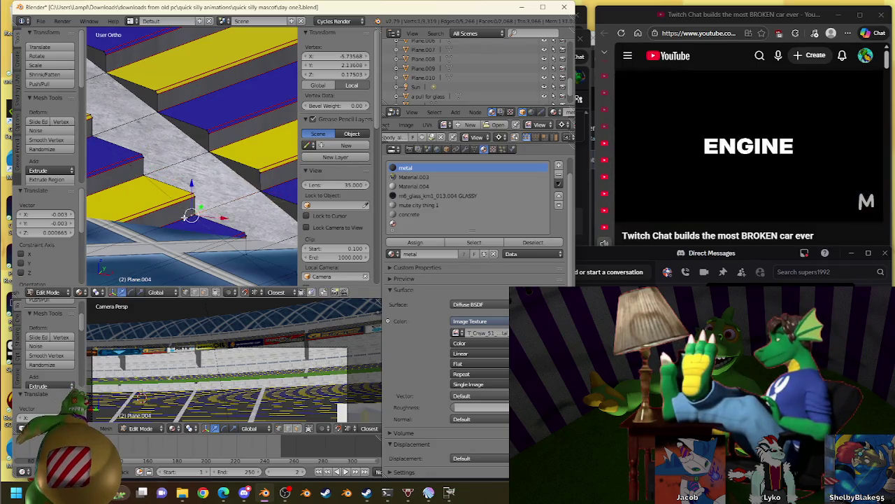
{"action": "scroll", "coordinate": [192, 215], "scroll_direction": "up", "scroll_amount": 2}
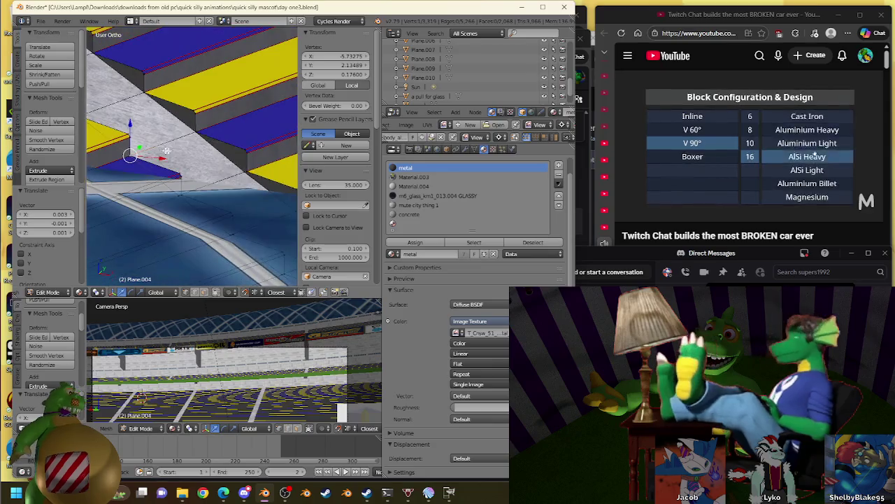
{"action": "key", "text": "g"}
{"action": "left_click", "coordinate": [243, 171]}
{"action": "scroll", "coordinate": [240, 175], "scroll_direction": "up", "scroll_amount": 2}
{"action": "scroll", "coordinate": [238, 183], "scroll_direction": "up", "scroll_amount": 2}
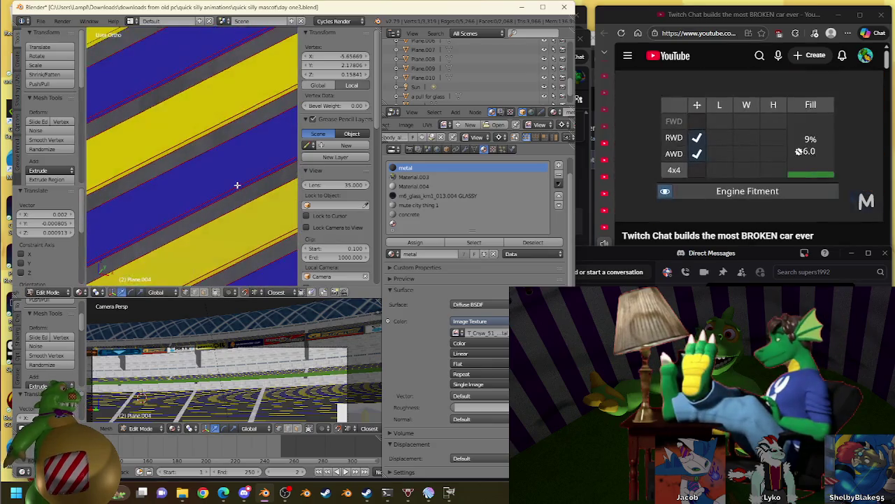
- Reposition the next remaining aisle-step vertices onto the step edges
{"action": "scroll", "coordinate": [236, 183], "scroll_direction": "down", "scroll_amount": 4}
{"action": "scroll", "coordinate": [207, 197], "scroll_direction": "up", "scroll_amount": 1}
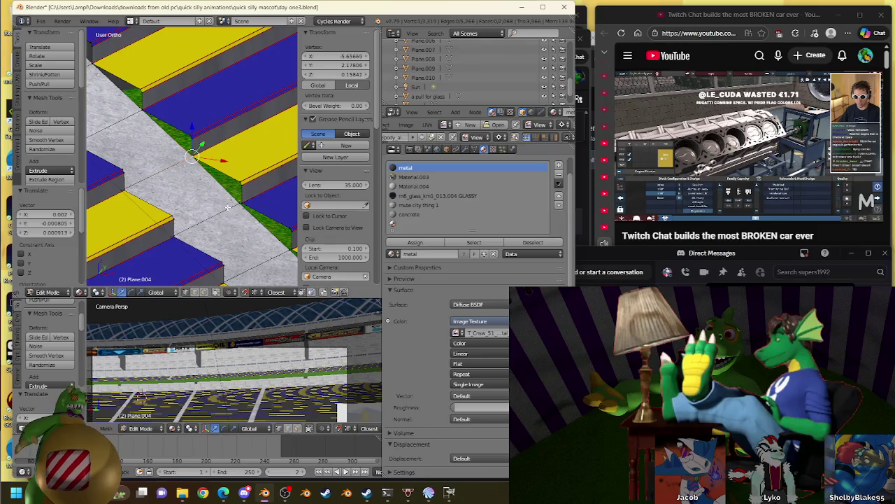
{"action": "scroll", "coordinate": [228, 207], "scroll_direction": "down", "scroll_amount": 1}
{"action": "key", "text": "g"}
{"action": "left_click", "coordinate": [116, 192]}
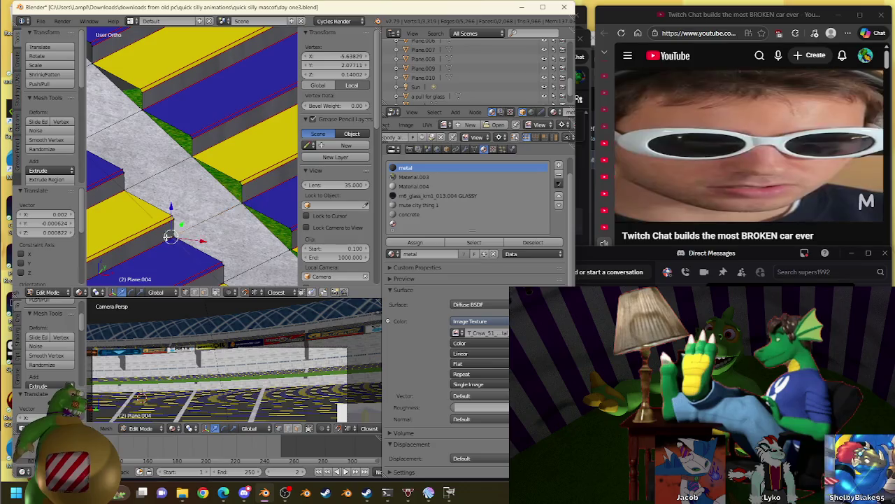
{"action": "key", "text": "ctrl+z"}
{"action": "key", "text": "g"}
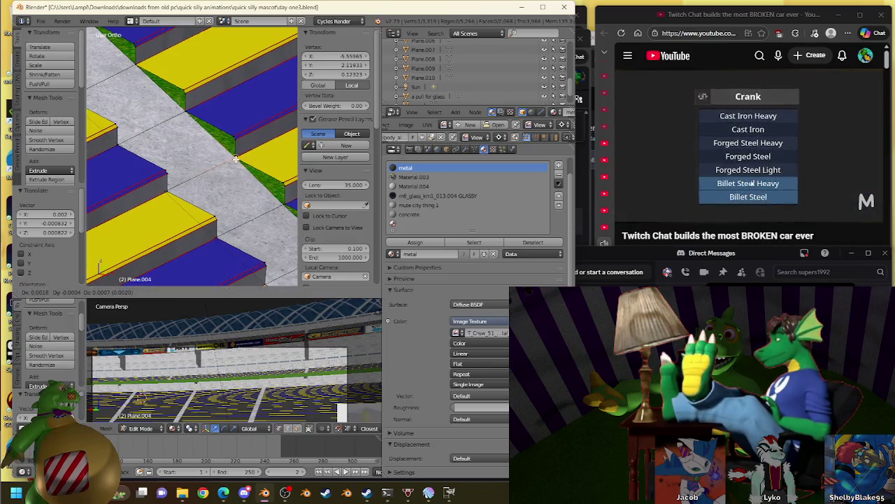
{"action": "key", "text": "g"}
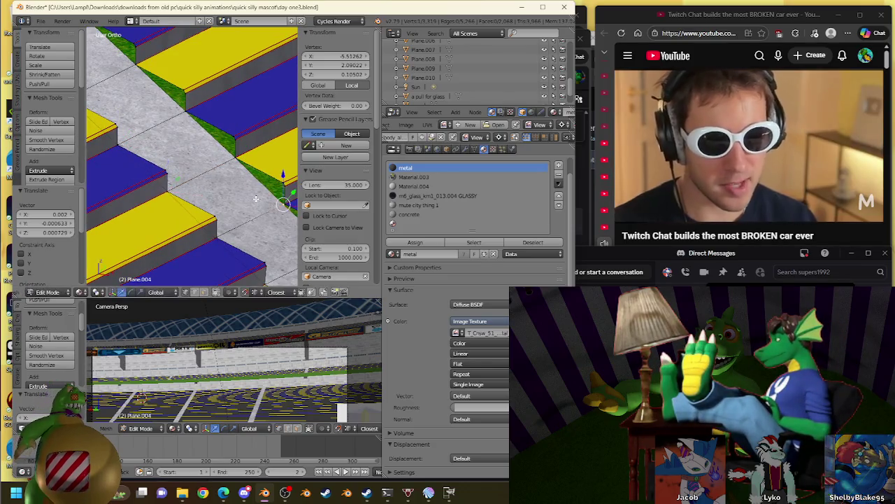
{"action": "left_click", "coordinate": [284, 201]}
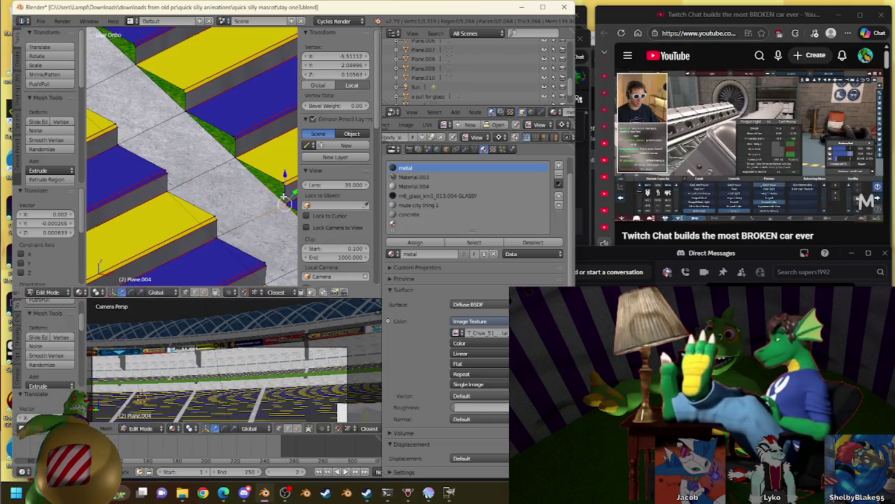
{"action": "middle_click_drag", "start_coordinate": [284, 203], "coordinate": [262, 140], "text": "shift"}
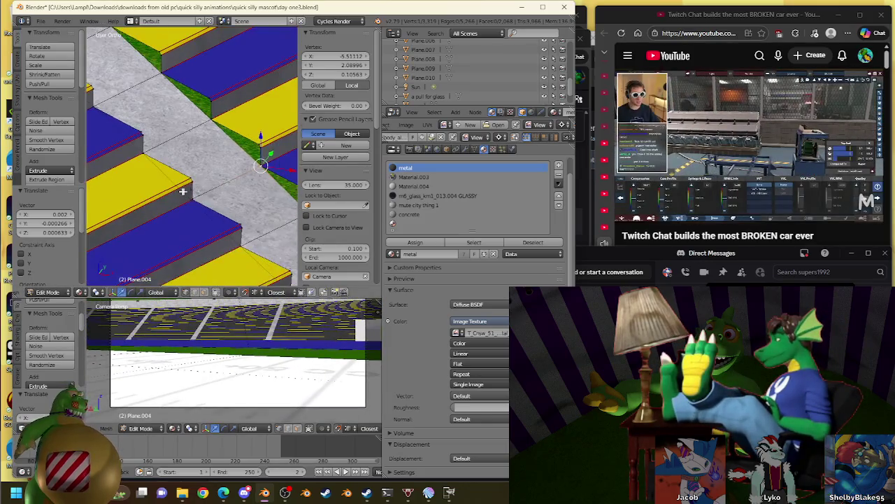
{"action": "key", "text": "g"}
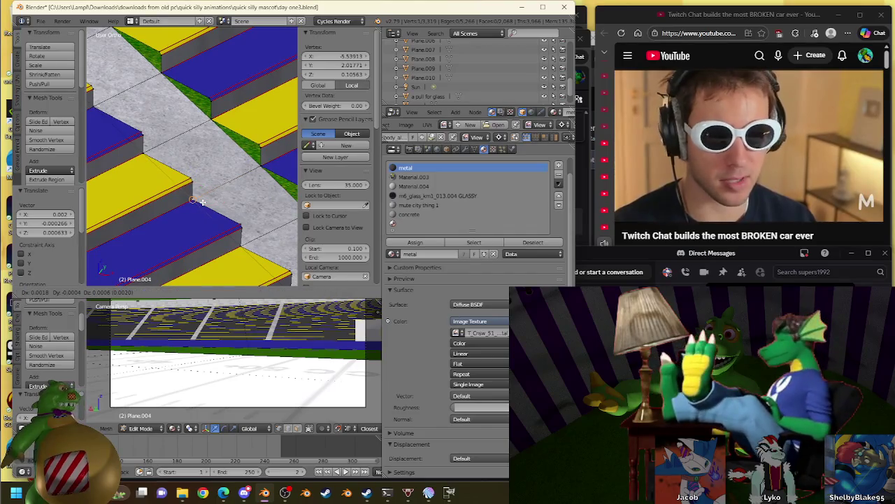
{"action": "left_click", "coordinate": [201, 202]}
- Select and move the last step-corner vertices flush with the seating rows
{"action": "key", "text": "g"}
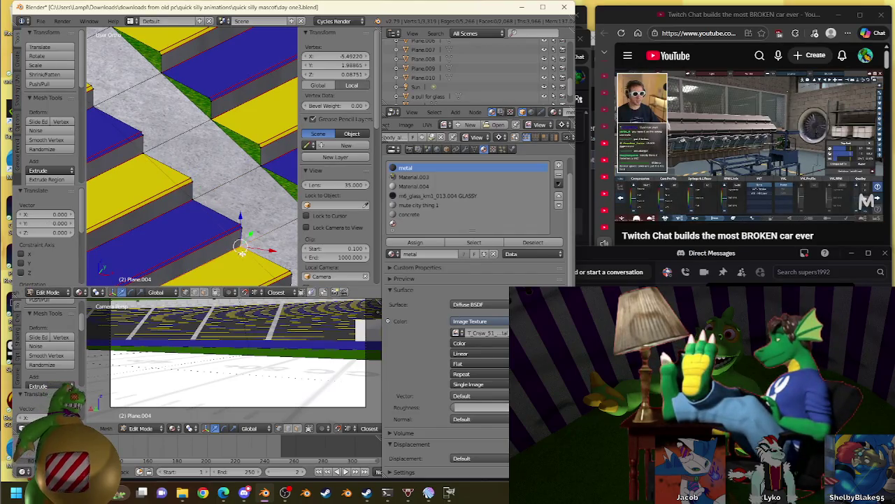
{"action": "middle_click_drag", "start_coordinate": [240, 253], "coordinate": [170, 200], "text": "shift"}
{"action": "key", "text": "g"}
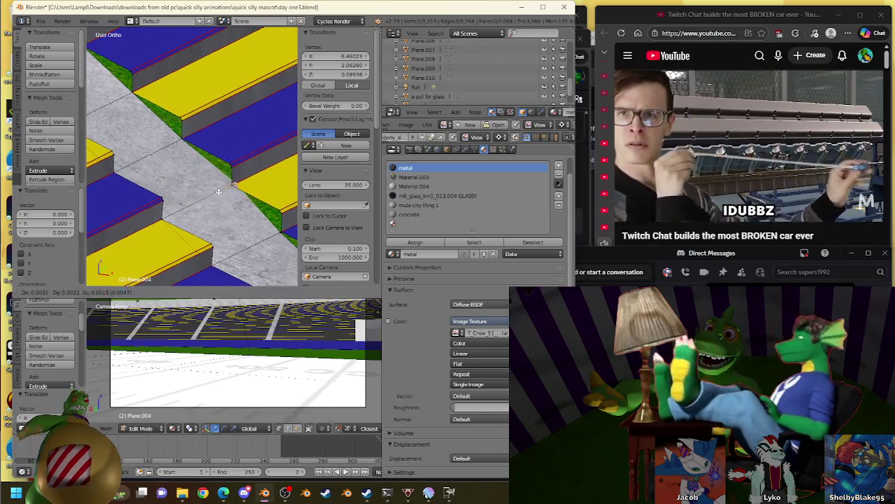
{"action": "left_click", "coordinate": [175, 215]}
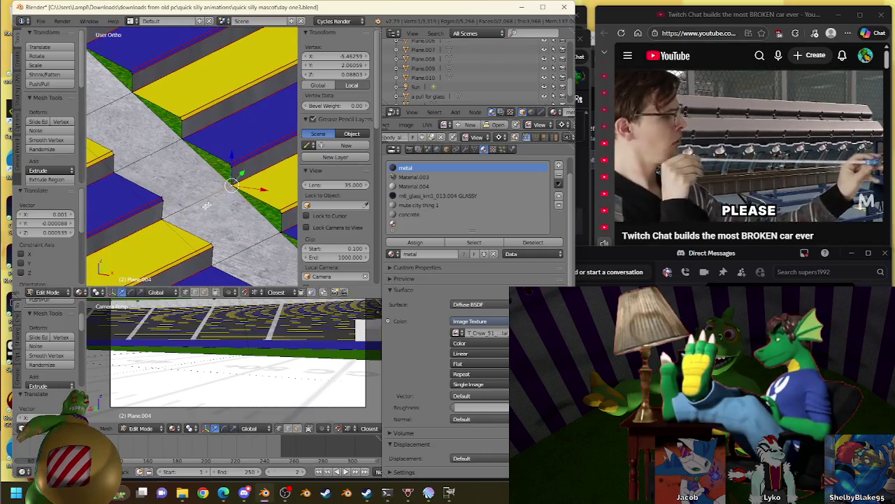
{"action": "middle_click_drag", "start_coordinate": [268, 239], "coordinate": [222, 176], "text": "shift"}
{"action": "right_click", "coordinate": [166, 229]}
{"action": "middle_click_drag", "start_coordinate": [176, 230], "coordinate": [134, 177], "text": "shift"}
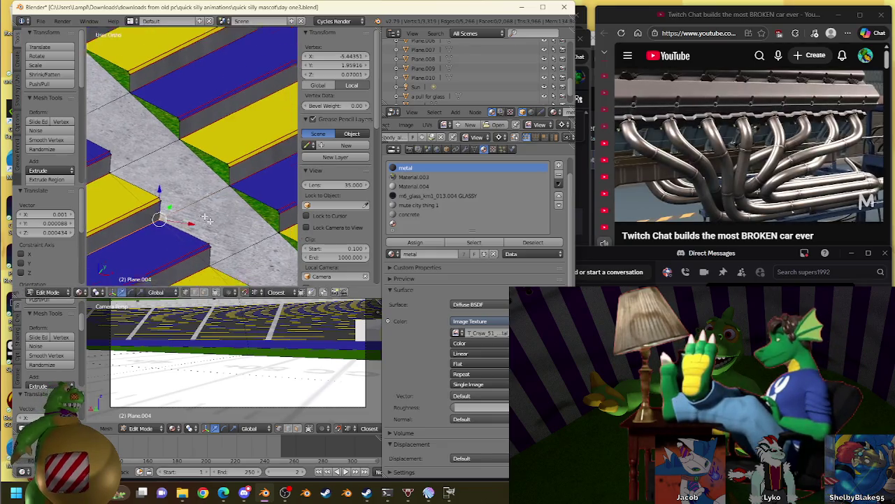
{"action": "right_click", "coordinate": [256, 185]}
{"action": "key", "text": "g"}
{"action": "mouse_move", "coordinate": [195, 203]}
{"action": "middle_mouse_down", "text": "shift"}
{"action": "mouse_move", "coordinate": [256, 185]}
{"action": "mouse_move", "coordinate": [262, 199]}
{"action": "middle_mouse_up", "text": "shift"}
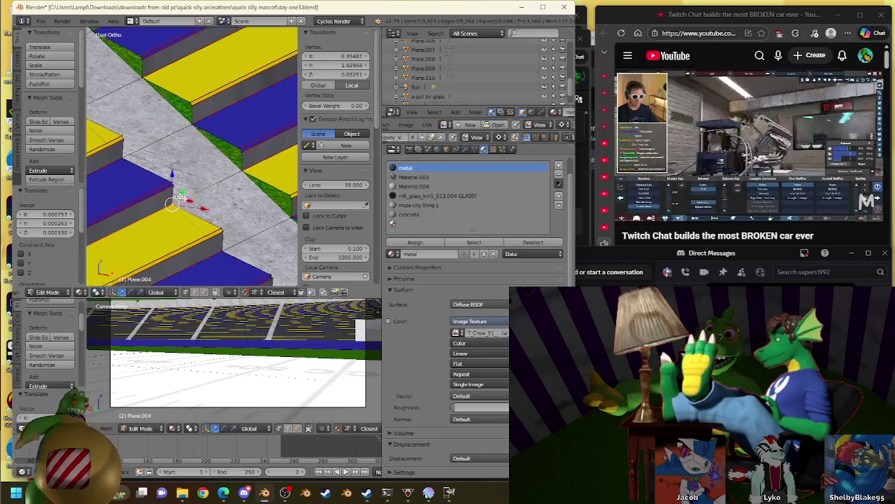
{"action": "right_click", "coordinate": [262, 199]}
{"action": "key", "text": "g"}
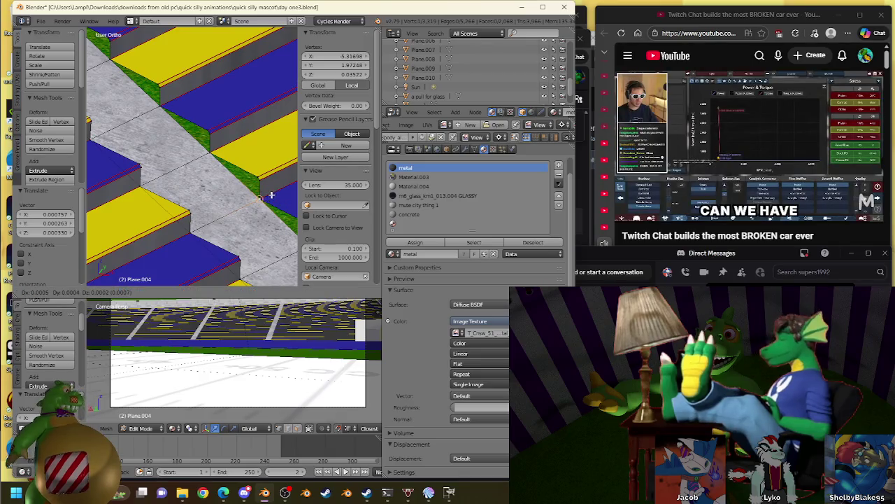
{"action": "left_click", "coordinate": [271, 195]}
{"action": "middle_click_drag", "start_coordinate": [271, 195], "coordinate": [260, 204], "text": "shift"}
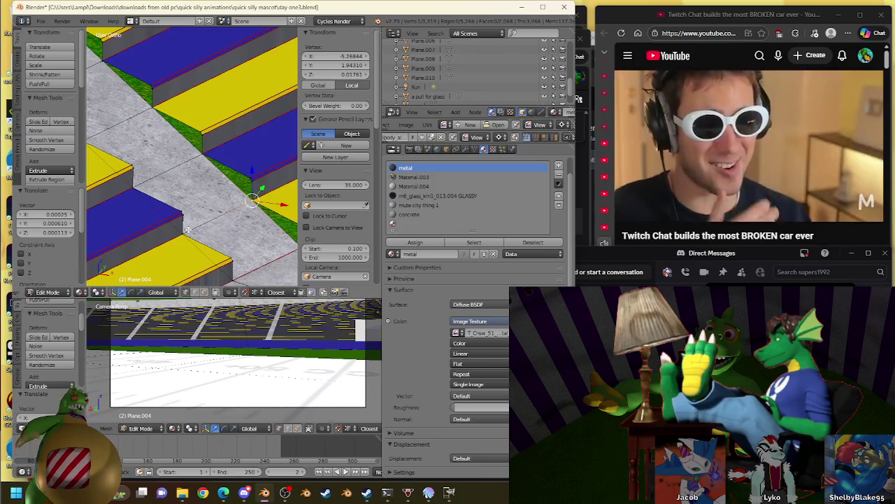
- Remove doubles across the whole stadium mesh, merging away 81 vertices
{"action": "key", "text": "a"}
{"action": "key", "text": "a"}
{"action": "key", "text": "w"}
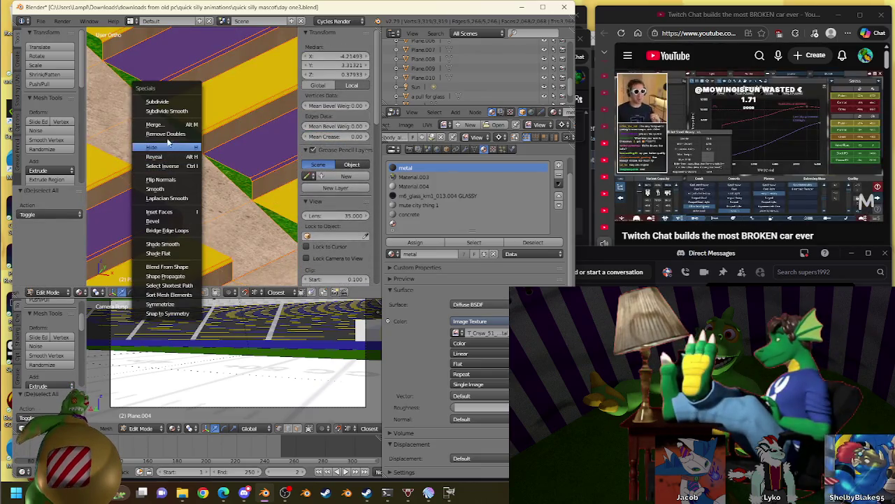
{"action": "left_click", "coordinate": [166, 133]}
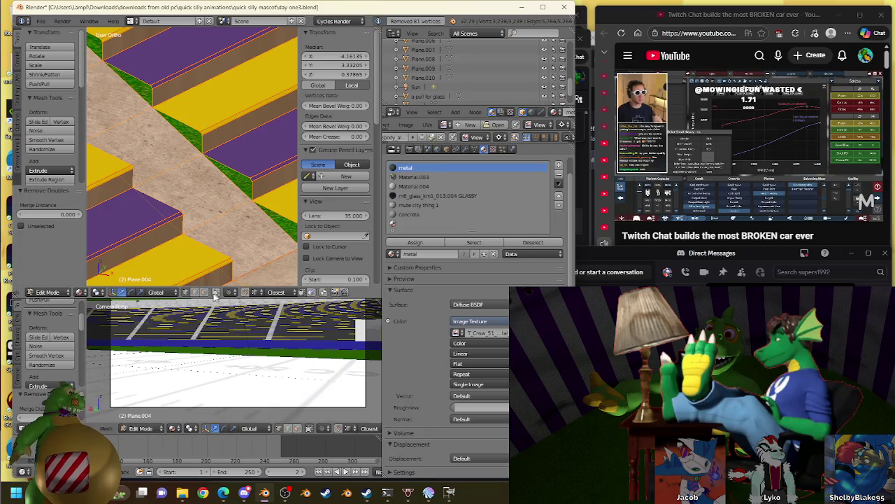
{"action": "middle_click_drag", "start_coordinate": [232, 258], "coordinate": [256, 170], "text": "shift"}
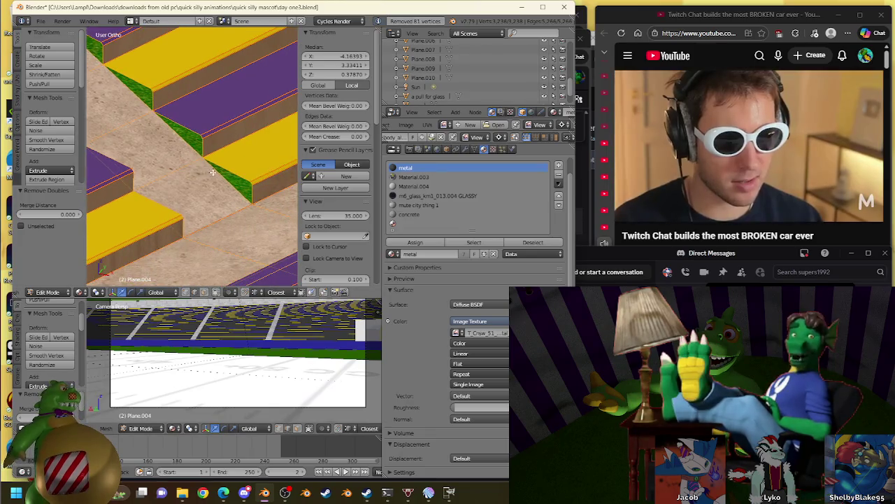
- Fill a face between two edges at the first aisle-step gap
{"action": "right_click", "coordinate": [210, 158]}
{"action": "right_click", "coordinate": [272, 183], "text": "shift"}
{"action": "key", "text": "f"}
{"action": "scroll", "coordinate": [239, 170], "scroll_direction": "up", "scroll_amount": 4}
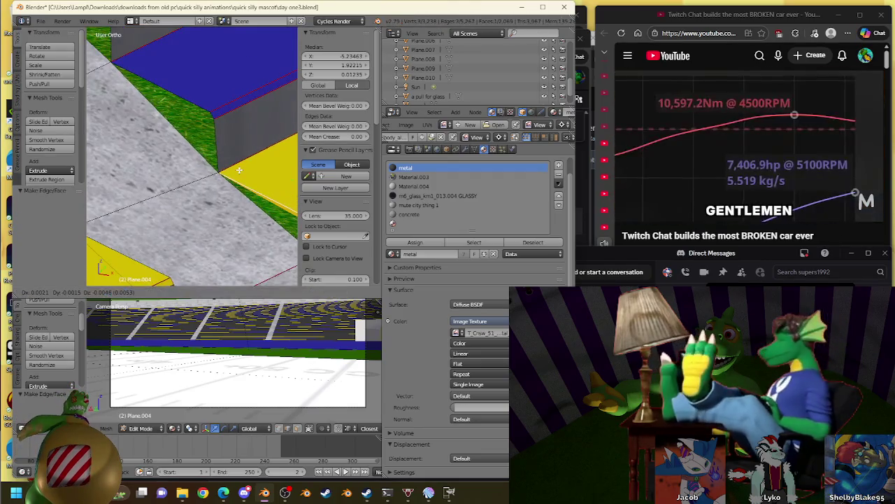
{"action": "scroll", "coordinate": [240, 170], "scroll_direction": "down", "scroll_amount": 2}
{"action": "right_click", "coordinate": [246, 183]}
{"action": "scroll", "coordinate": [250, 187], "scroll_direction": "down", "scroll_amount": 2}
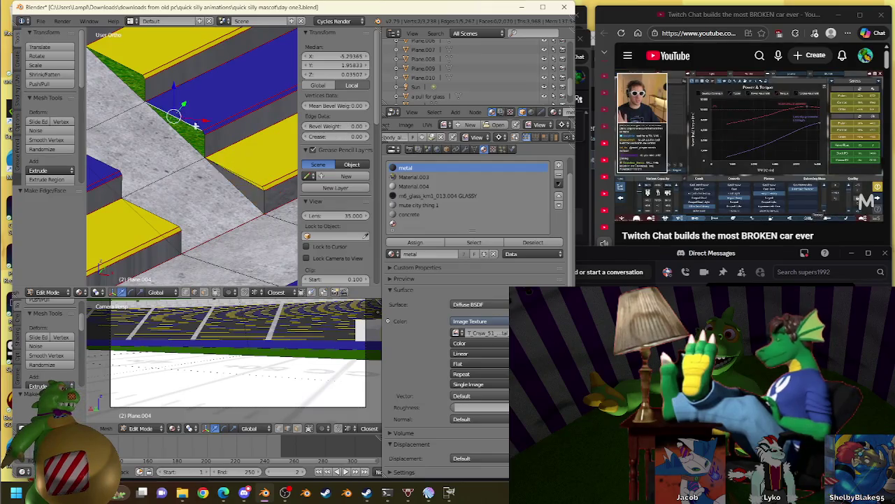
- Select edge vertices at the next gap, setting the 3D cursor at step corners
{"action": "middle_click_drag", "start_coordinate": [202, 130], "coordinate": [211, 163], "text": "shift"}
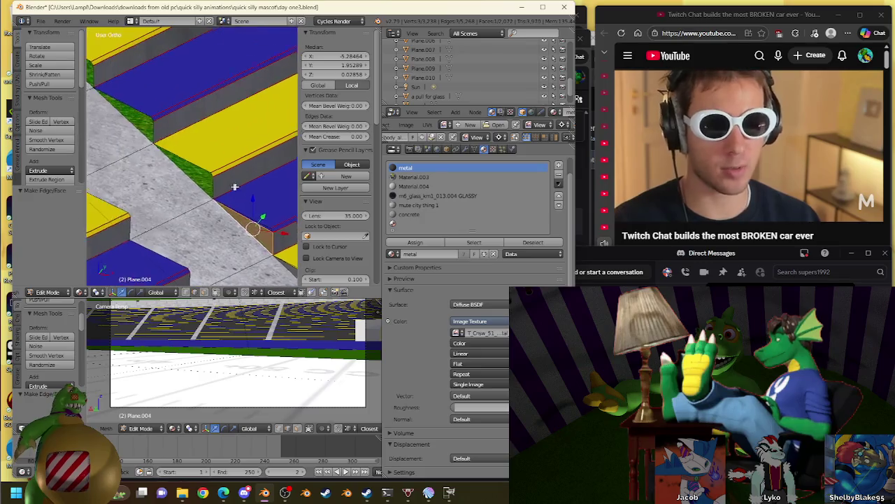
{"action": "right_click", "coordinate": [213, 168]}
{"action": "right_click", "coordinate": [182, 153]}
{"action": "mouse_move", "coordinate": [183, 153]}
{"action": "middle_mouse_down", "text": "shift"}
{"action": "mouse_move", "coordinate": [217, 170]}
{"action": "mouse_move", "coordinate": [243, 204]}
{"action": "mouse_move", "coordinate": [213, 192]}
{"action": "middle_mouse_up", "text": "shift"}
{"action": "right_click", "coordinate": [187, 161]}
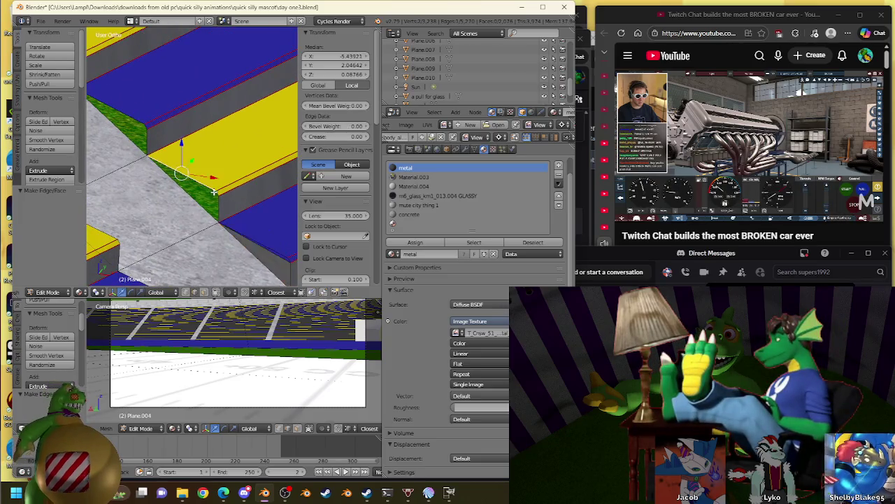
{"action": "right_click", "coordinate": [213, 191]}
{"action": "left_click", "coordinate": [216, 192]}
{"action": "right_click", "coordinate": [195, 188]}
{"action": "left_click", "coordinate": [196, 191]}
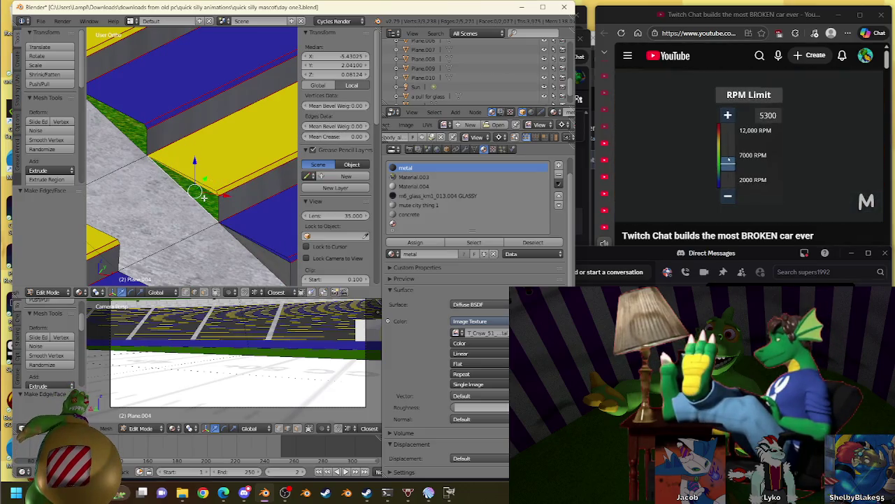
- Assign the metal material to the new step-edge faces and fill another gap
{"action": "left_click", "coordinate": [415, 242]}
{"action": "middle_click_drag", "start_coordinate": [146, 127], "coordinate": [194, 180], "text": "shift"}
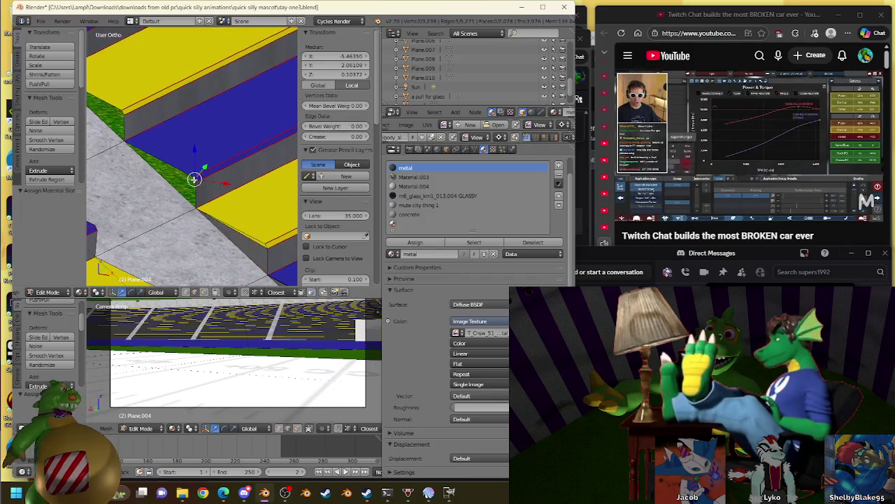
{"action": "key", "text": "f"}
{"action": "mouse_move", "coordinate": [178, 180]}
{"action": "middle_mouse_down", "text": "shift"}
{"action": "mouse_move", "coordinate": [231, 199]}
{"action": "mouse_move", "coordinate": [166, 137]}
{"action": "middle_mouse_up", "text": "shift"}
- Select more step-edge vertices along the stairs, checking the camera view
{"action": "right_click", "coordinate": [185, 198]}
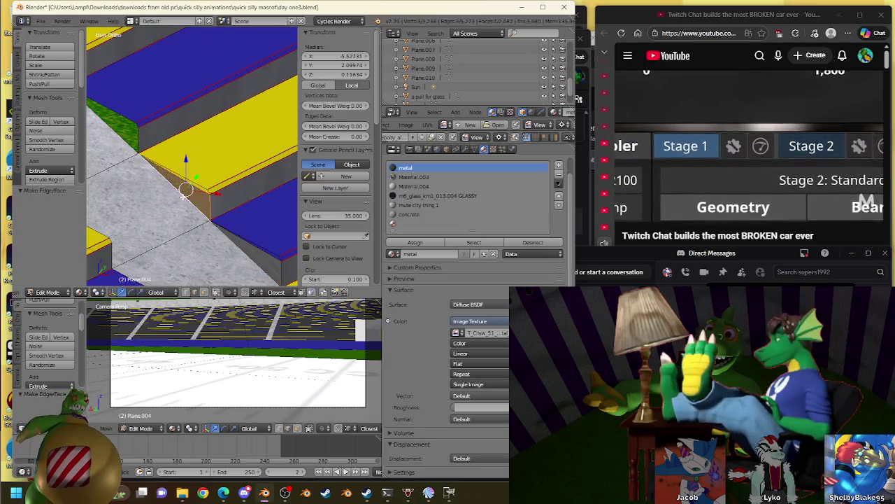
{"action": "middle_click_drag", "start_coordinate": [185, 198], "coordinate": [227, 171], "text": "shift"}
{"action": "right_click", "coordinate": [197, 171]}
{"action": "key", "text": "KP_0"}
{"action": "key", "text": "KP_0"}
{"action": "middle_click_drag", "start_coordinate": [191, 140], "coordinate": [224, 195], "text": "shift"}
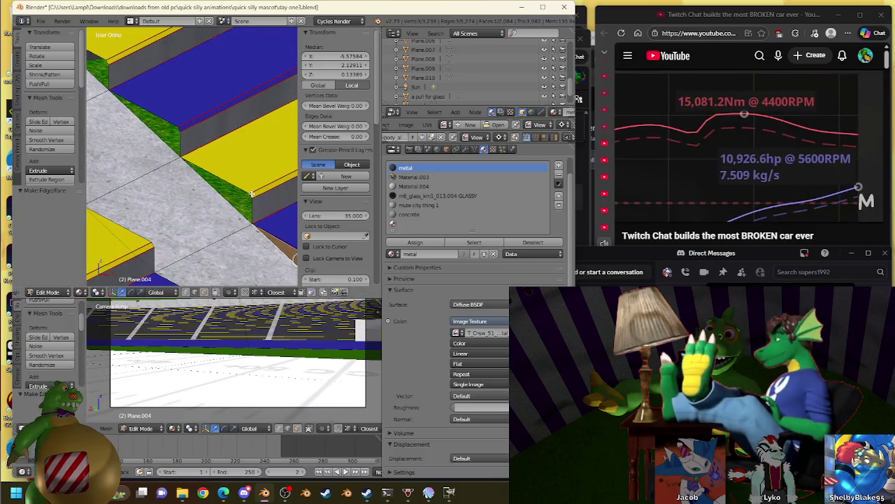
{"action": "right_click", "coordinate": [225, 189]}
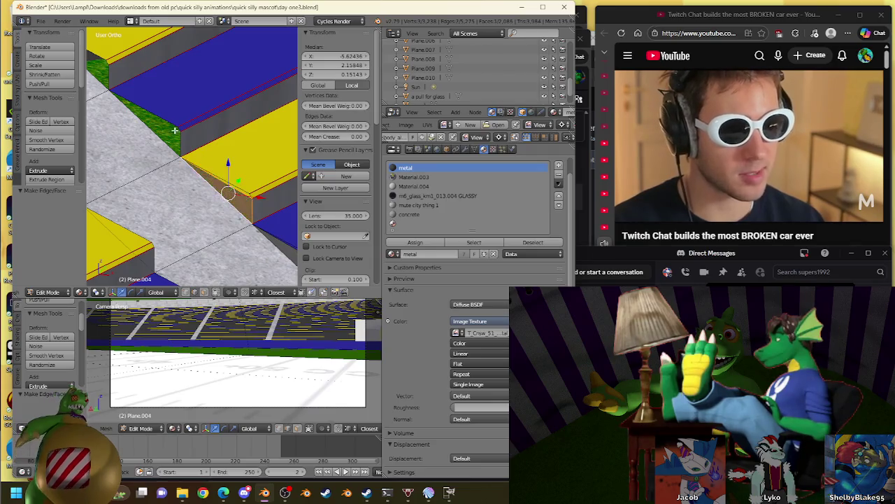
{"action": "middle_click_drag", "start_coordinate": [170, 129], "coordinate": [215, 182], "text": "shift"}
{"action": "right_click", "coordinate": [202, 179]}
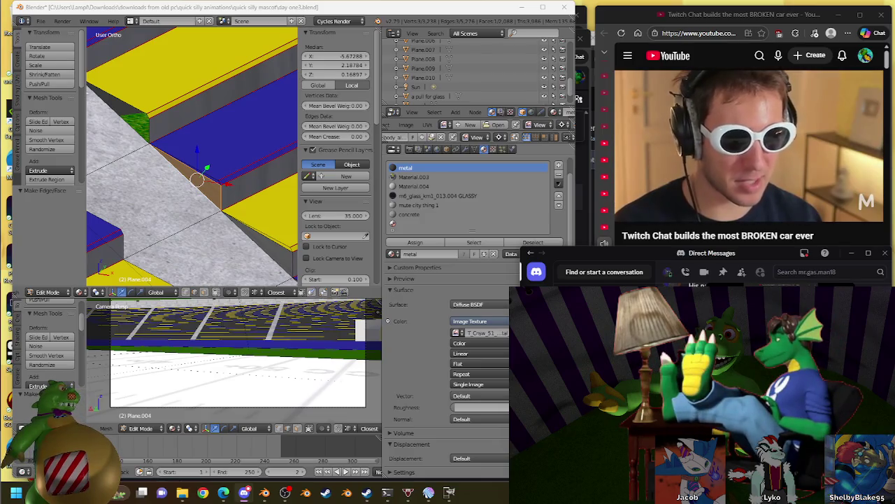
{"action": "key", "text": "ctrl+g"}
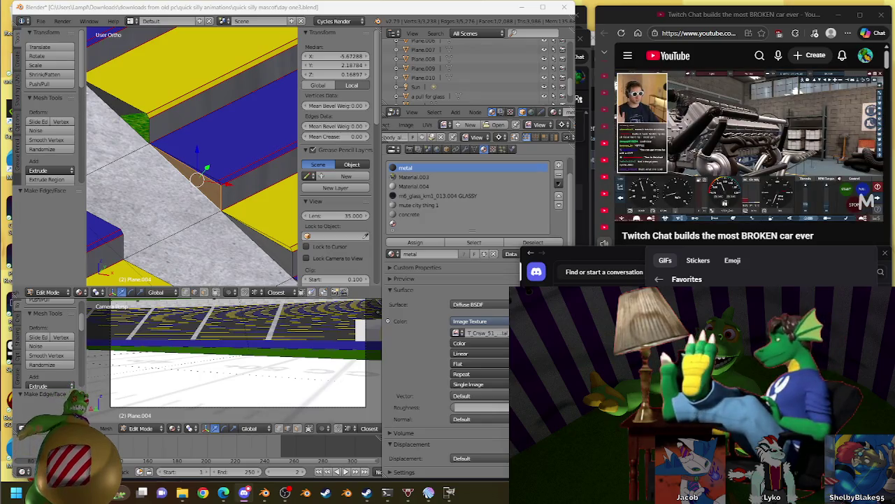
{"action": "key", "text": "Escape"}
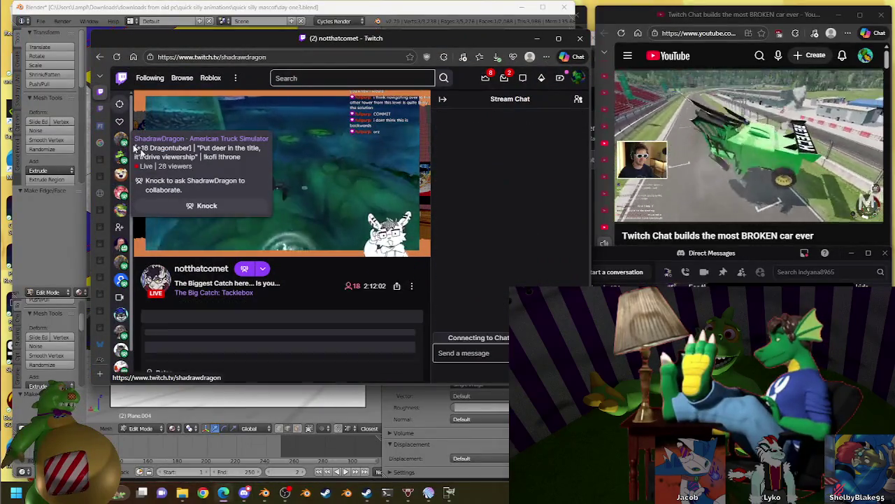
- Open another followed streamer's live channel from the Twitch sidebar
{"action": "left_click", "coordinate": [161, 139]}
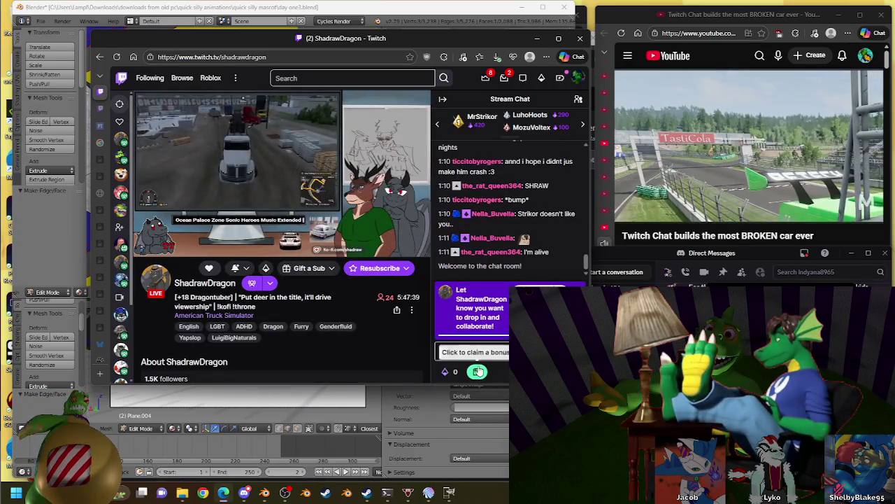
- Claim the channel-points bonus and bring the Blender window back to the front
{"action": "left_click", "coordinate": [478, 364]}
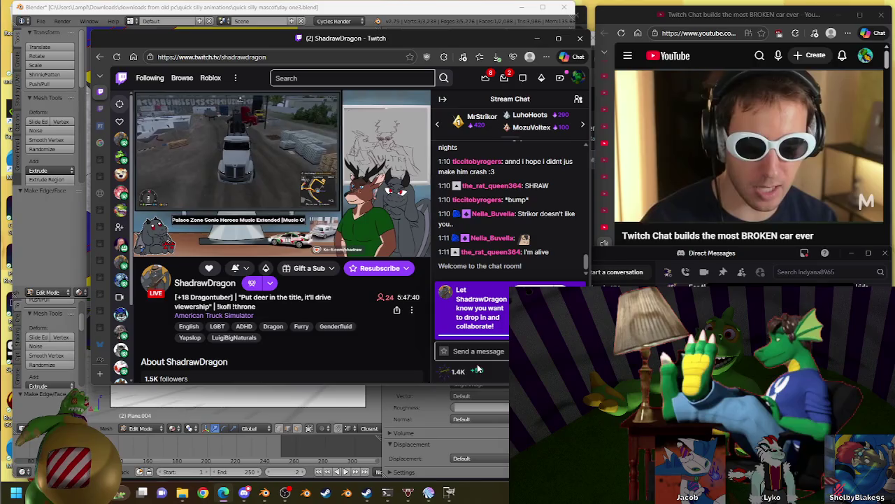
{"action": "left_click", "coordinate": [355, 10]}
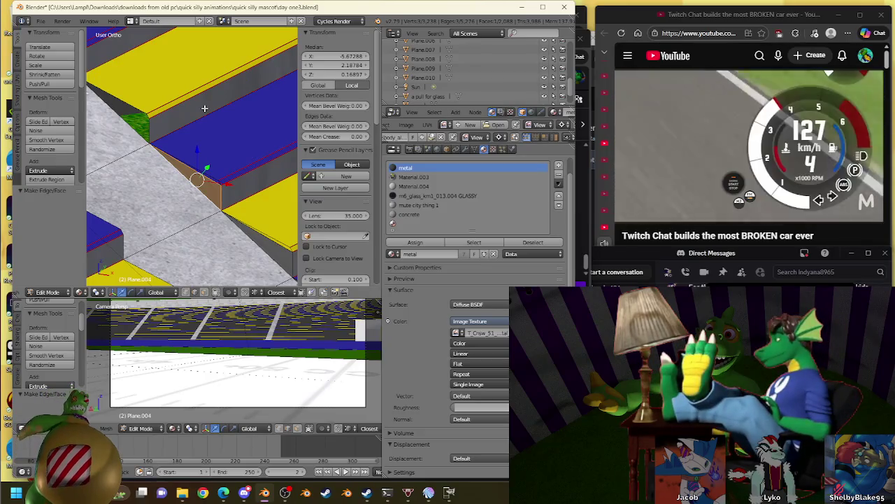
{"action": "mouse_move", "coordinate": [749, 147]}
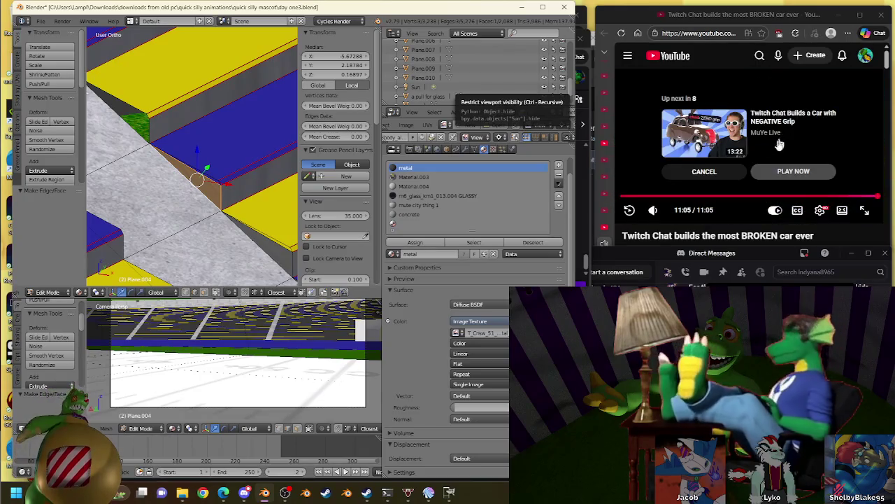
- Cancel YouTube autoplay and play 'Twitch Chat Builds a Car with NEGATIVE Grip'
{"action": "left_click", "coordinate": [721, 180]}
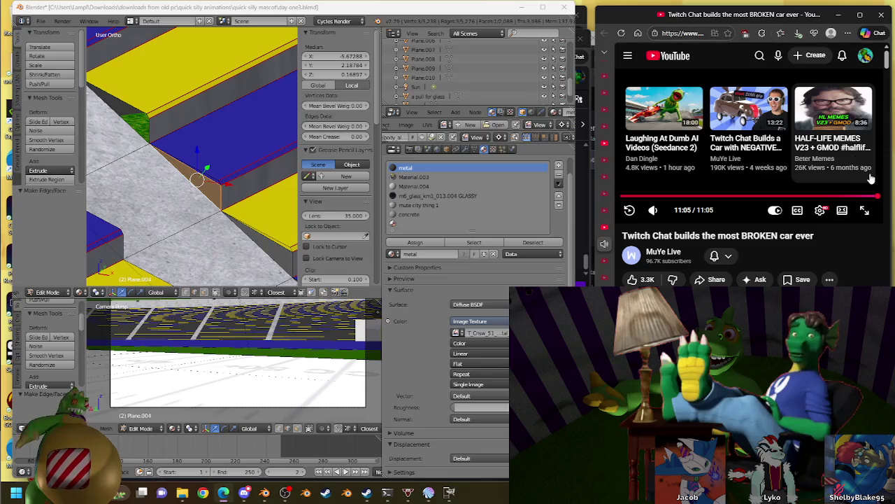
{"action": "scroll", "coordinate": [871, 179], "scroll_direction": "down", "scroll_amount": 5}
{"action": "scroll", "coordinate": [875, 175], "scroll_direction": "down", "scroll_amount": 3}
{"action": "scroll", "coordinate": [880, 169], "scroll_direction": "down", "scroll_amount": 5}
{"action": "scroll", "coordinate": [886, 163], "scroll_direction": "down", "scroll_amount": 5}
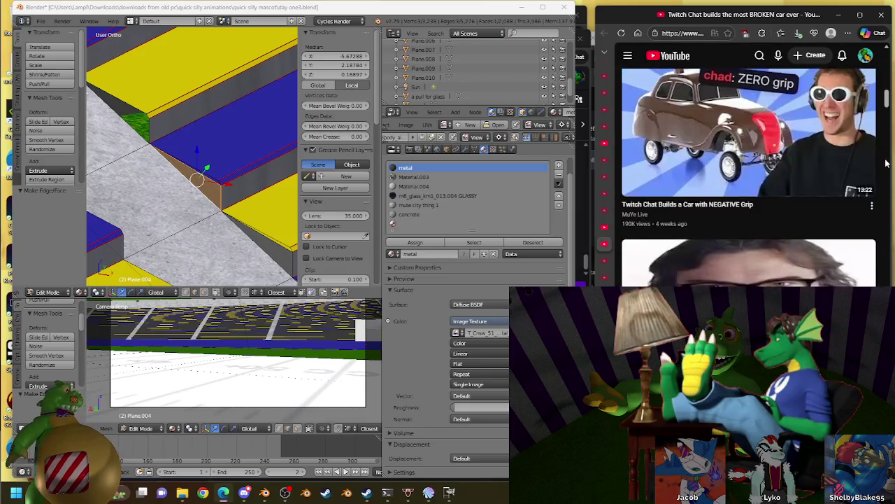
{"action": "left_click", "coordinate": [730, 125]}
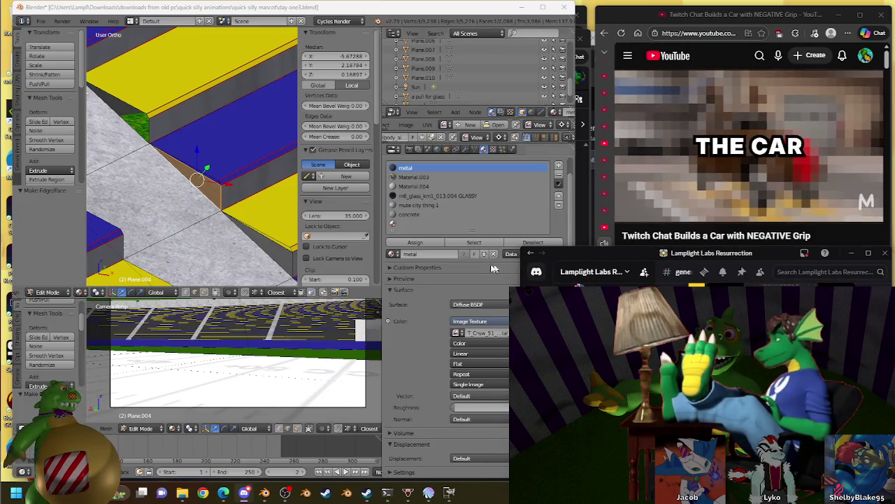
- Return to Blender's stadium viewport and move a step vertex to about X -5.78, Z 0.21
{"action": "left_click", "coordinate": [306, 10]}
{"action": "scroll", "coordinate": [198, 145], "scroll_direction": "up", "scroll_amount": 5}
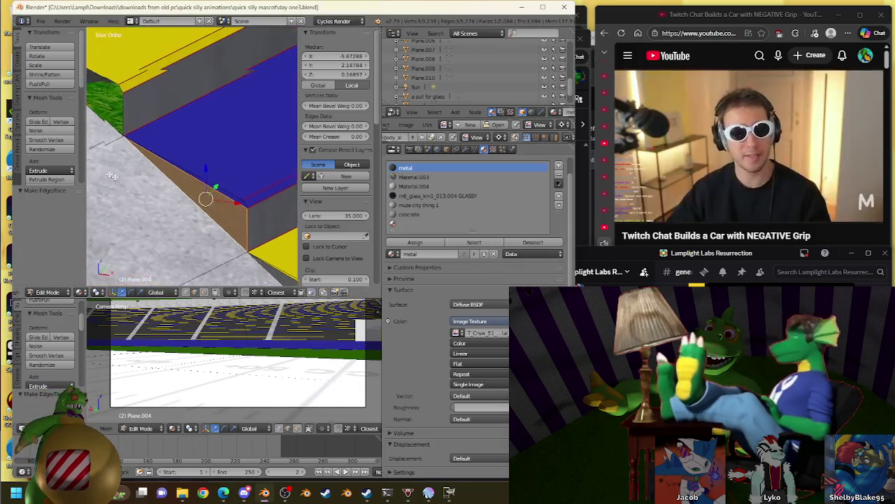
{"action": "key", "text": "g"}
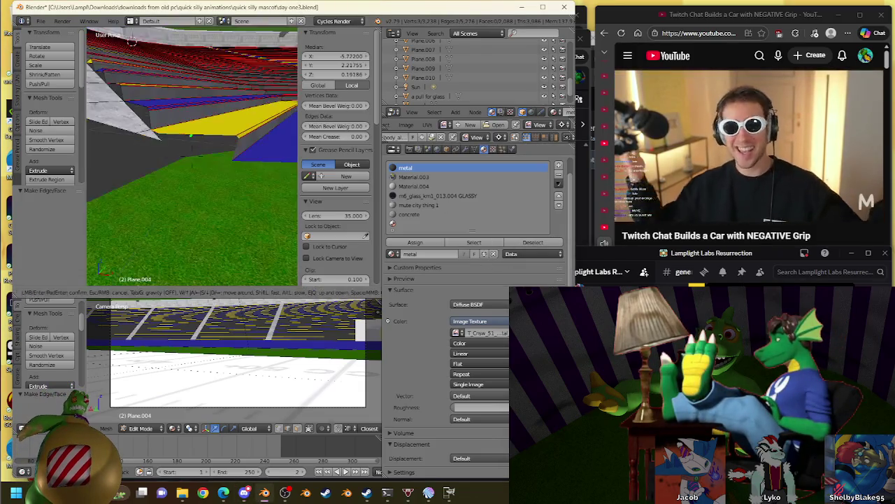
{"action": "left_click", "coordinate": [191, 157]}
- Slide the selected vertex along the step edge and give that part the metal material
{"action": "middle_click_drag", "start_coordinate": [170, 119], "coordinate": [210, 180]}
{"action": "left_click_drag", "start_coordinate": [210, 180], "coordinate": [151, 147]}
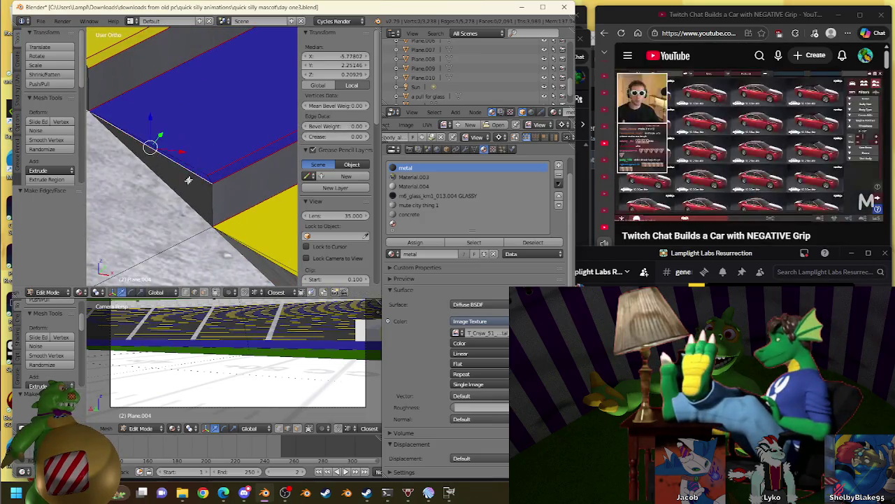
{"action": "middle_click_drag", "start_coordinate": [162, 112], "coordinate": [236, 216]}
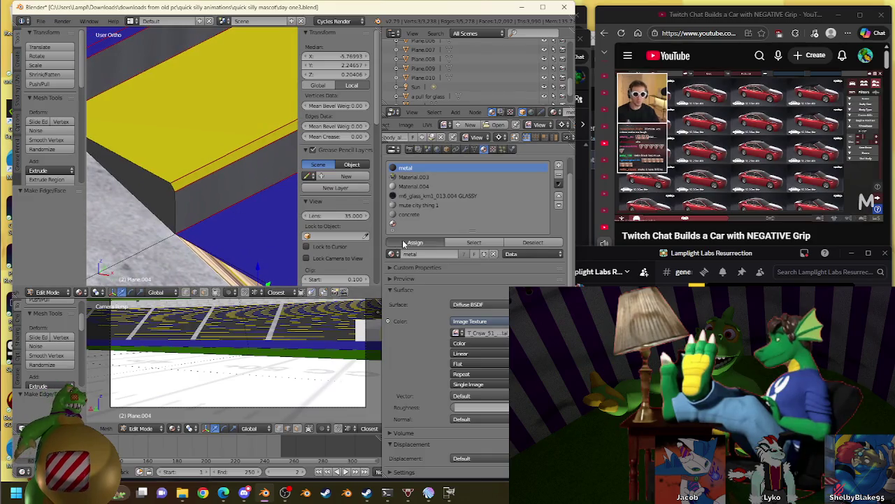
{"action": "left_click_drag", "start_coordinate": [175, 179], "coordinate": [161, 182]}
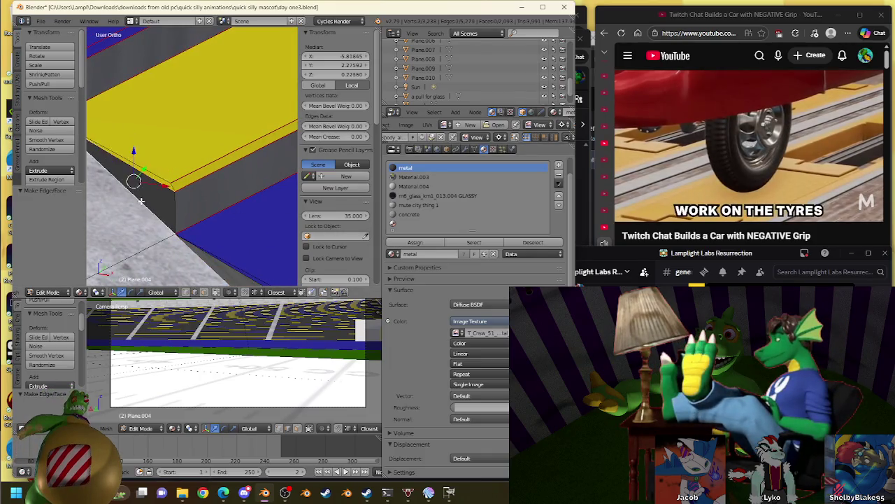
{"action": "left_click", "coordinate": [413, 242]}
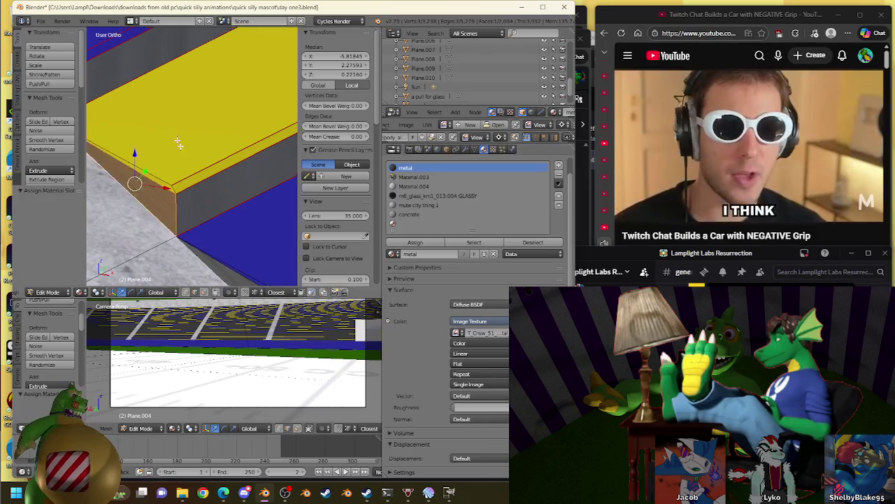
- Move another vertex along the step edge and select the yellow step's corner vertex
{"action": "middle_click_drag", "start_coordinate": [173, 136], "coordinate": [158, 149]}
{"action": "left_click_drag", "start_coordinate": [158, 149], "coordinate": [129, 133]}
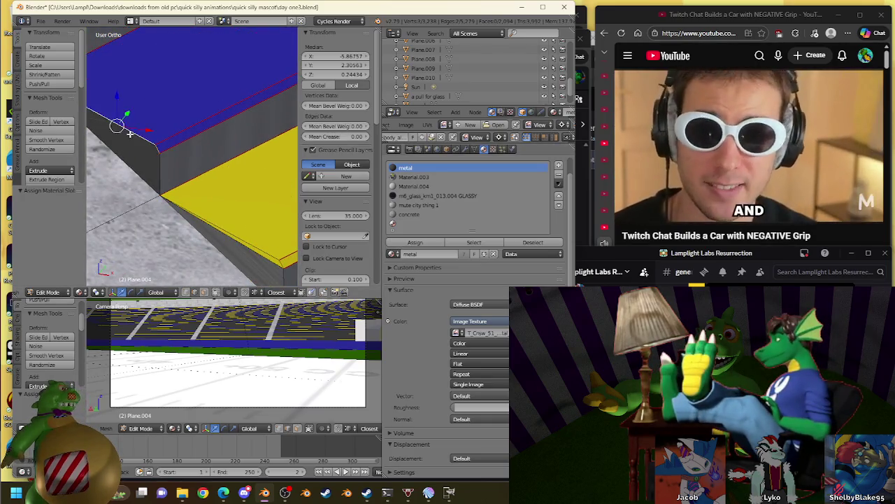
{"action": "middle_click_drag", "start_coordinate": [126, 130], "coordinate": [240, 200]}
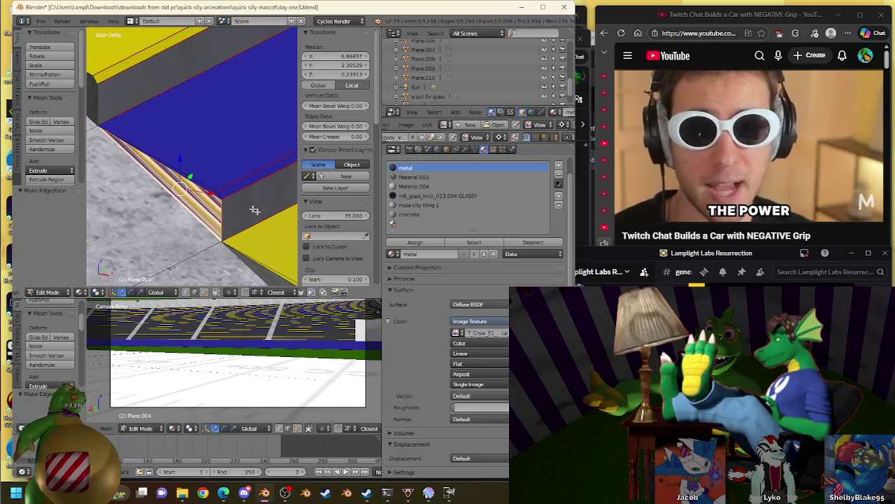
{"action": "middle_click_drag", "start_coordinate": [240, 164], "coordinate": [195, 185]}
{"action": "right_click", "coordinate": [176, 171]}
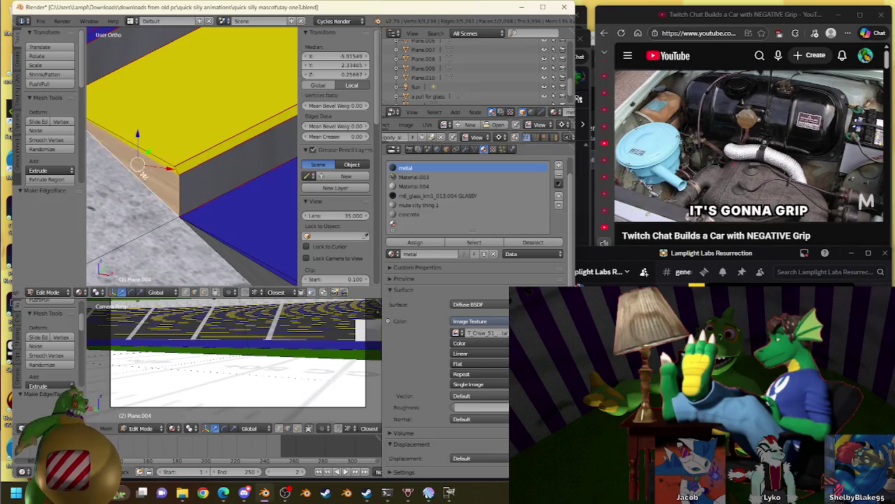
- Select more vertices along the blue step's edge and assign them the metal material
{"action": "middle_click_drag", "start_coordinate": [145, 179], "coordinate": [227, 178]}
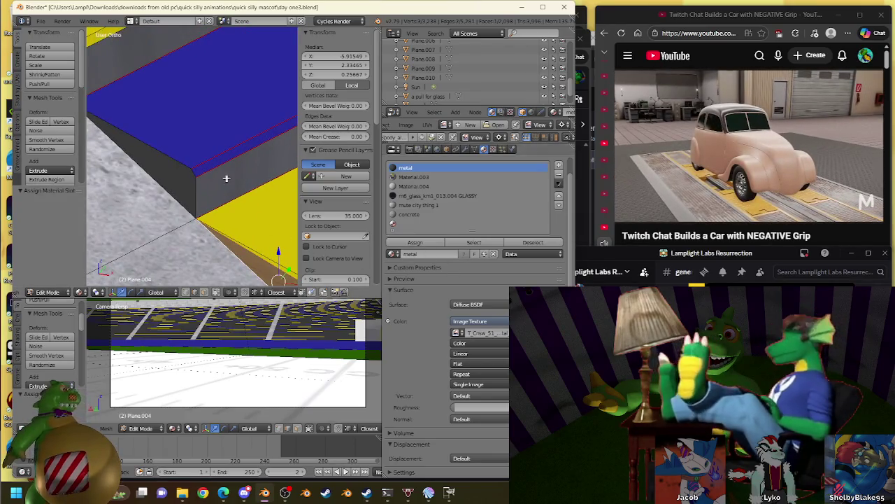
{"action": "right_click", "coordinate": [194, 173]}
{"action": "right_click", "coordinate": [159, 177]}
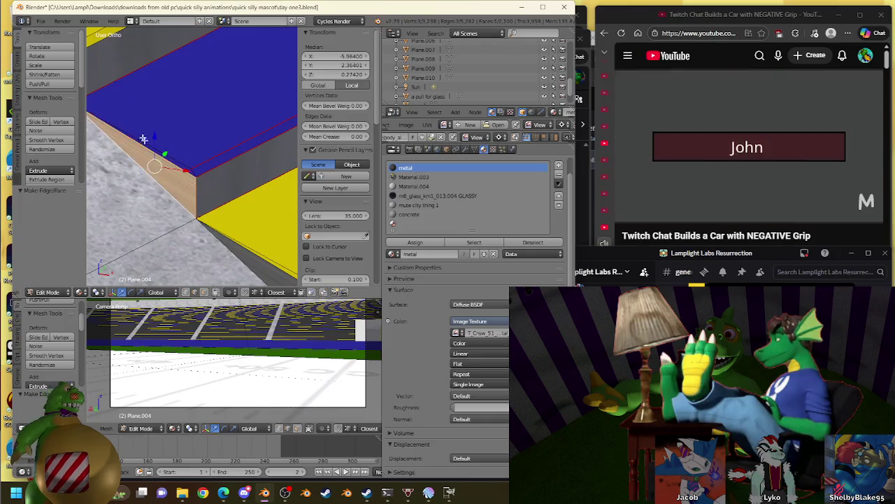
{"action": "middle_click_drag", "start_coordinate": [158, 177], "coordinate": [245, 182]}
{"action": "middle_click_drag", "start_coordinate": [205, 144], "coordinate": [220, 172]}
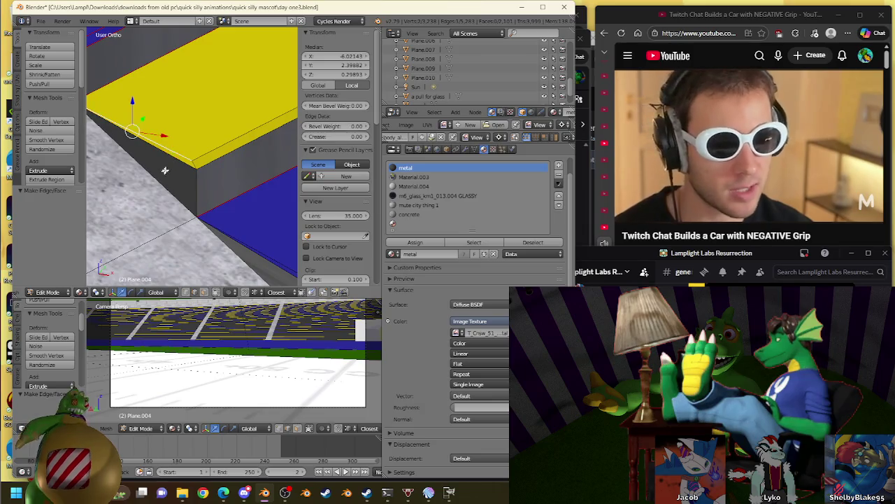
{"action": "right_click", "coordinate": [154, 130]}
{"action": "middle_click_drag", "start_coordinate": [154, 130], "coordinate": [383, 226]}
{"action": "left_click", "coordinate": [413, 243]}
- Give the step's front side face and its top edge strip the metal material
{"action": "mouse_move", "coordinate": [180, 140]}
{"action": "middle_mouse_down"}
{"action": "mouse_move", "coordinate": [196, 176]}
{"action": "mouse_move", "coordinate": [204, 170]}
{"action": "mouse_move", "coordinate": [190, 157]}
{"action": "middle_mouse_up"}
{"action": "right_click", "coordinate": [189, 199]}
{"action": "left_click", "coordinate": [415, 242]}
{"action": "right_click", "coordinate": [189, 155]}
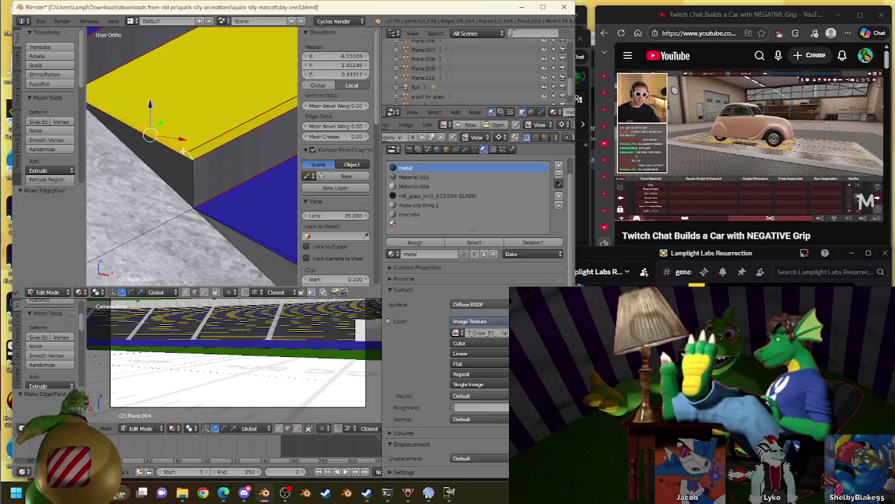
{"action": "right_click", "coordinate": [163, 170]}
{"action": "left_click", "coordinate": [416, 242]}
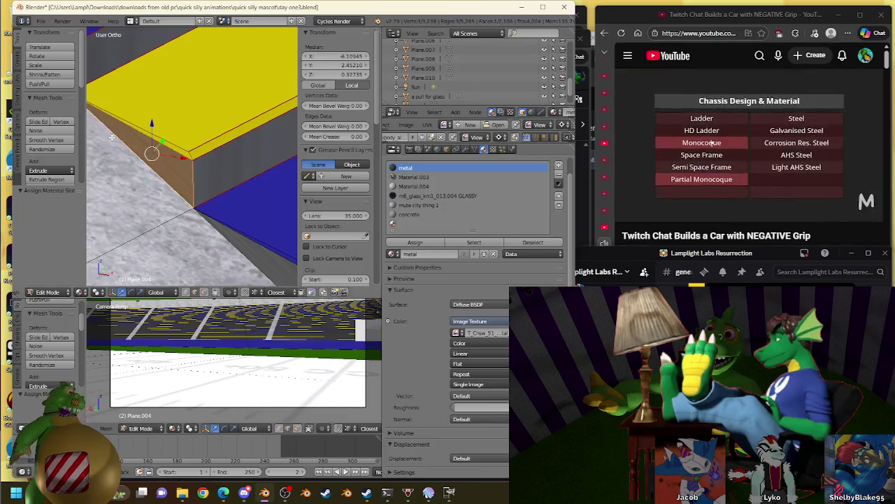
- Select the top edges along the yellow step, including one on the far side
{"action": "middle_click_drag", "start_coordinate": [149, 150], "coordinate": [219, 146]}
{"action": "right_click", "coordinate": [210, 151]}
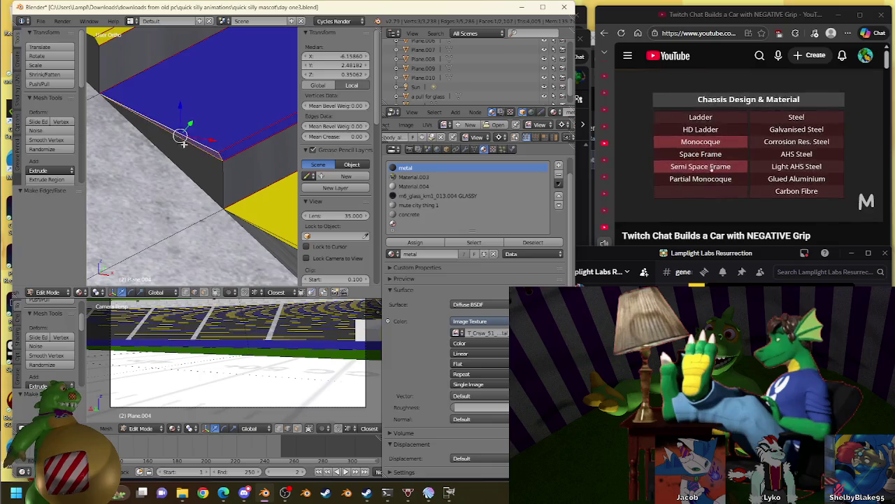
{"action": "mouse_move", "coordinate": [251, 224]}
{"action": "middle_mouse_down"}
{"action": "mouse_move", "coordinate": [235, 210]}
{"action": "mouse_move", "coordinate": [210, 223]}
{"action": "middle_mouse_up"}
{"action": "right_click", "coordinate": [136, 134]}
{"action": "right_click", "coordinate": [130, 127]}
{"action": "middle_click_drag", "start_coordinate": [131, 127], "coordinate": [425, 254]}
{"action": "middle_click_drag", "start_coordinate": [266, 224], "coordinate": [206, 200]}
- Select edges beside the blue step, assign metal, and fill a face between them
{"action": "right_click", "coordinate": [190, 162]}
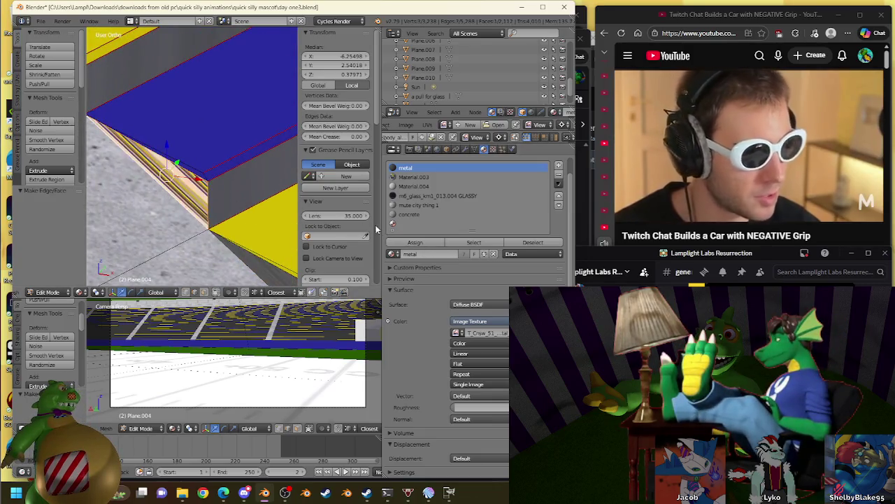
{"action": "middle_click_drag", "start_coordinate": [169, 196], "coordinate": [154, 144]}
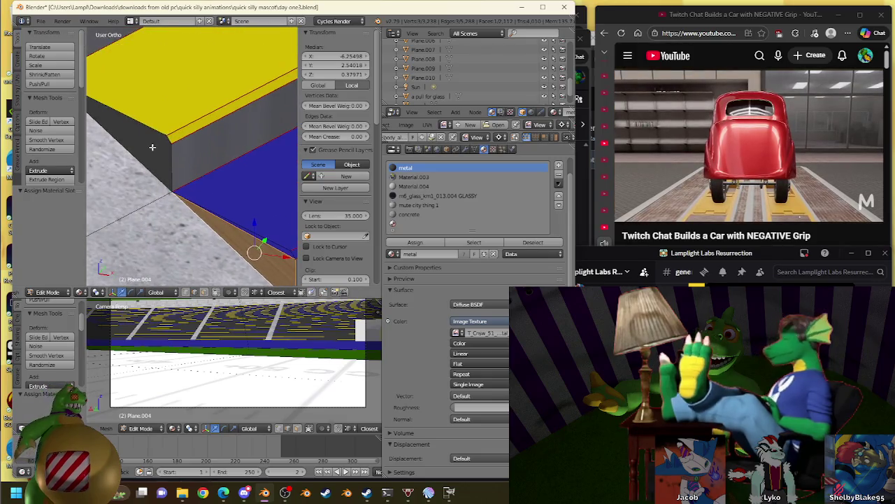
{"action": "right_click", "coordinate": [168, 138]}
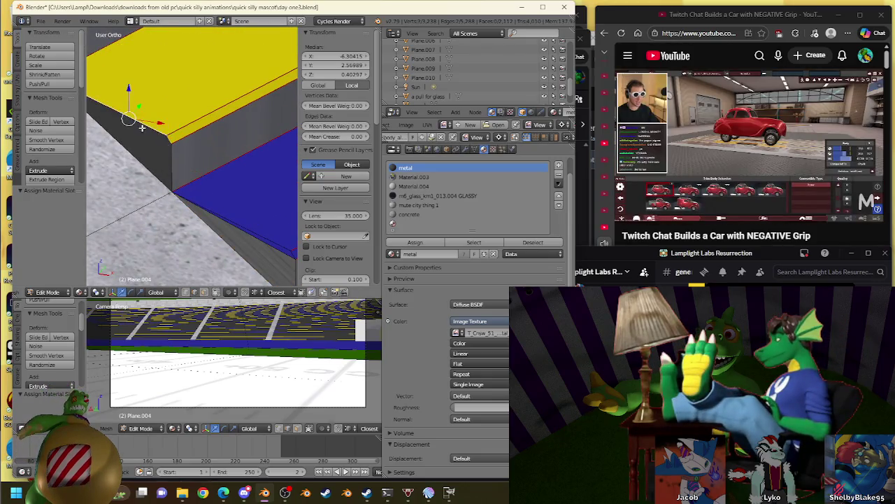
{"action": "middle_click_drag", "start_coordinate": [107, 88], "coordinate": [147, 104]}
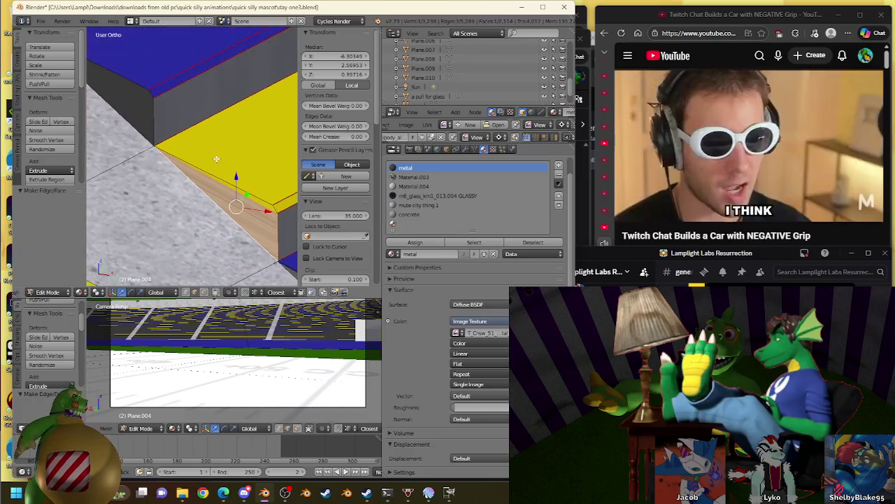
{"action": "left_click", "coordinate": [415, 242]}
{"action": "key", "text": "f"}
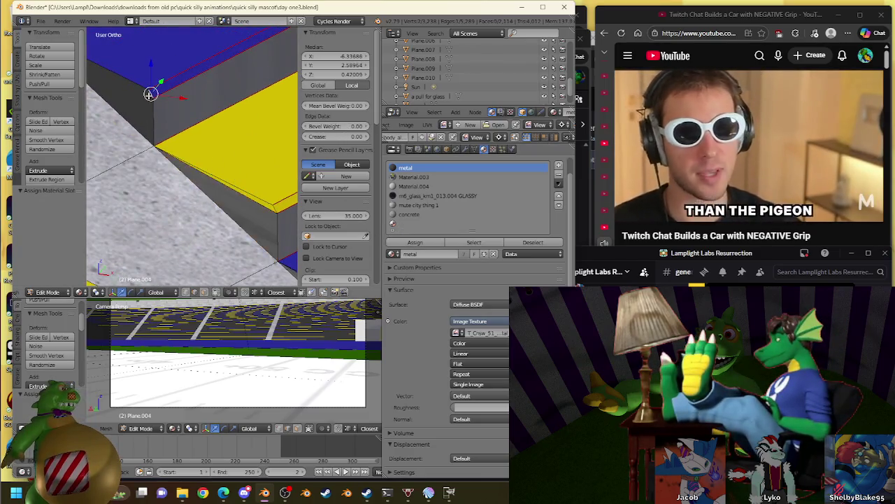
- Give the upper-left step edge face and the bevel strip the metal material
{"action": "right_click", "coordinate": [129, 88]}
{"action": "middle_click_drag", "start_coordinate": [120, 112], "coordinate": [168, 105]}
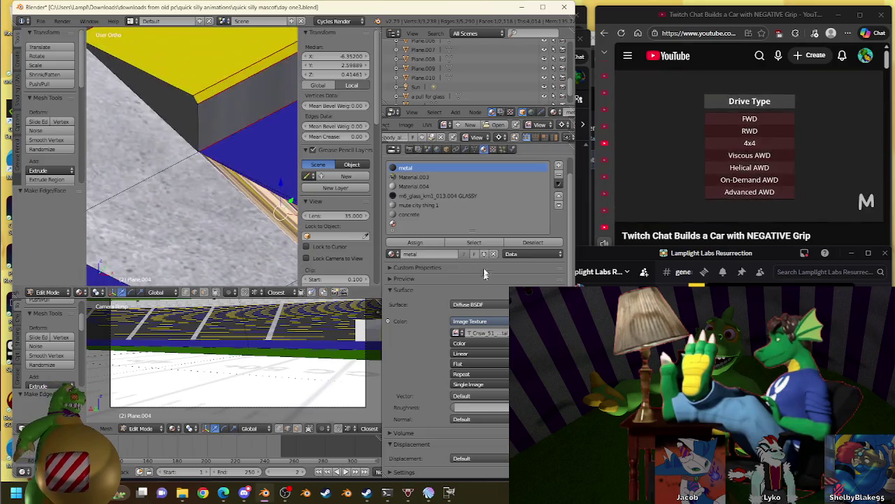
{"action": "left_click", "coordinate": [429, 242]}
{"action": "right_click", "coordinate": [172, 91]}
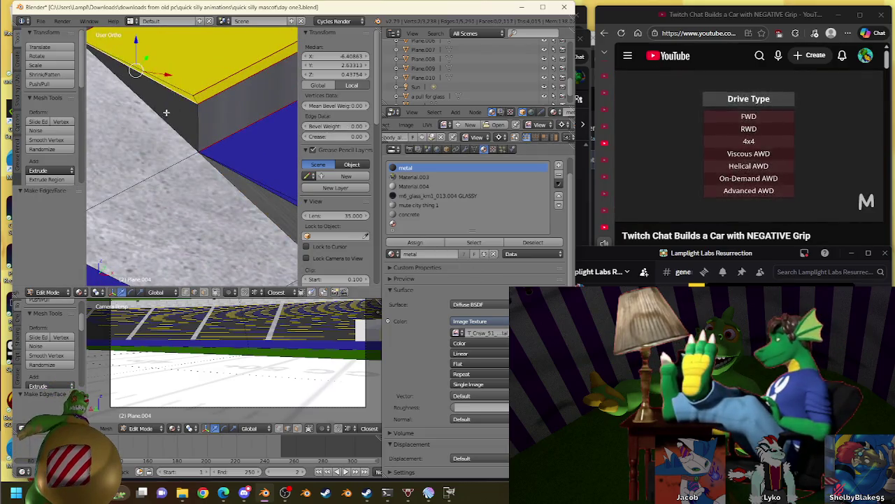
{"action": "right_click", "coordinate": [168, 108]}
{"action": "middle_click_drag", "start_coordinate": [168, 109], "coordinate": [264, 184]}
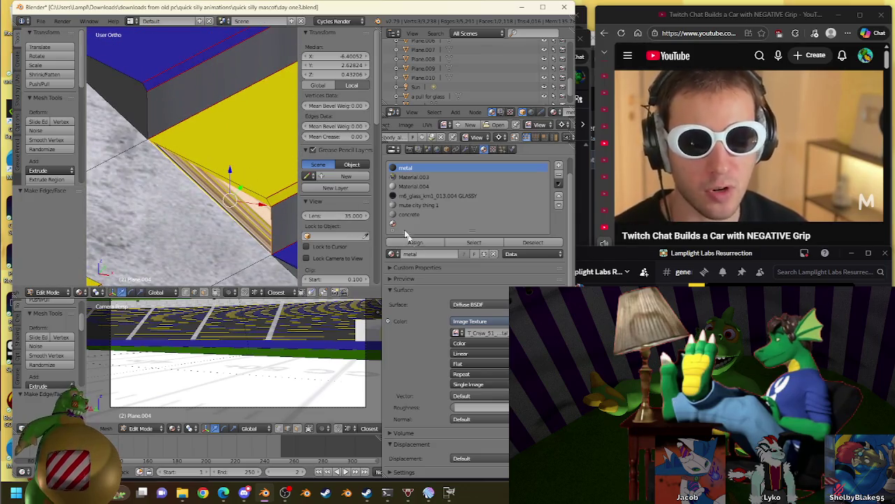
{"action": "left_click", "coordinate": [413, 242]}
- Fill a new face between vertices on the step edge and make it metal
{"action": "middle_click_drag", "start_coordinate": [179, 142], "coordinate": [227, 179], "text": "shift"}
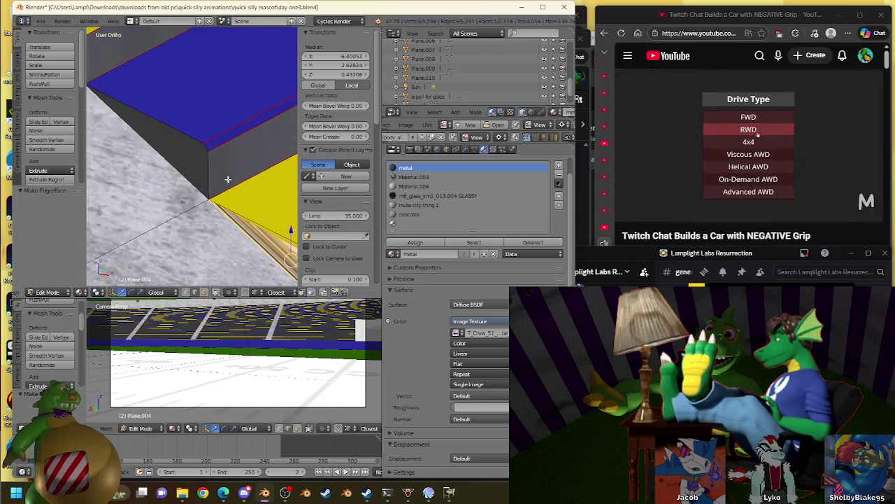
{"action": "left_click", "coordinate": [414, 243]}
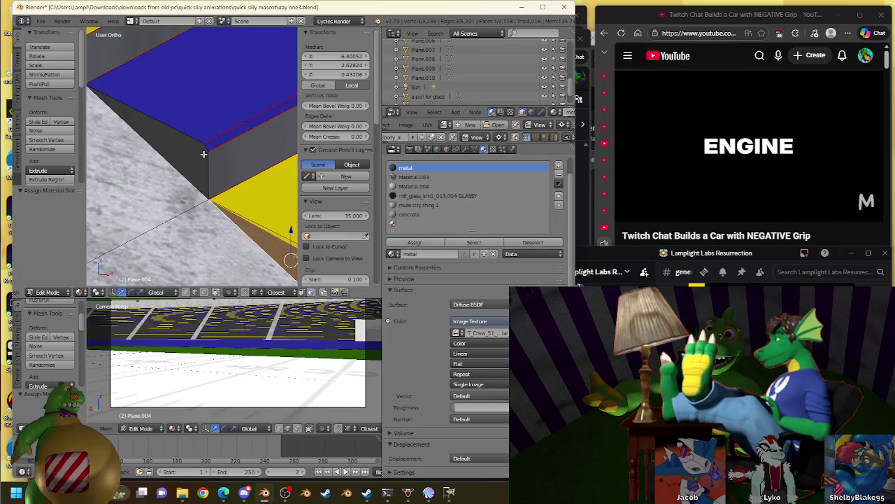
{"action": "right_click", "coordinate": [154, 130], "text": "shift"}
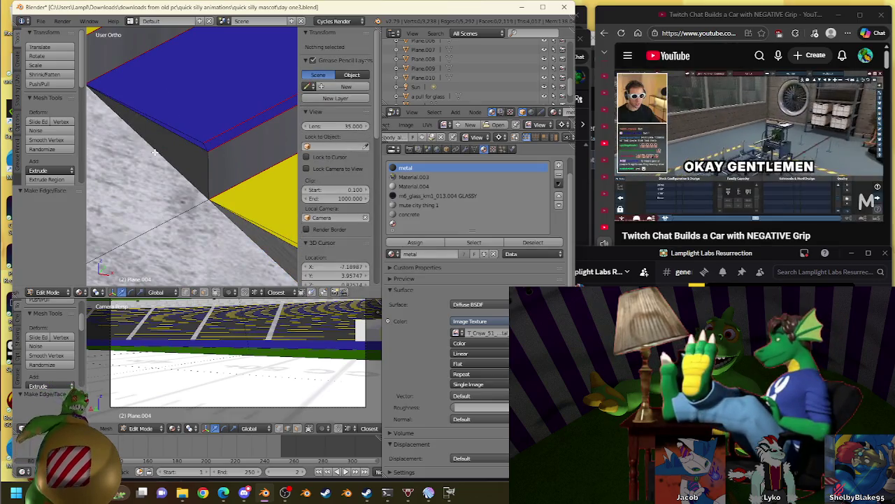
{"action": "key", "text": "f"}
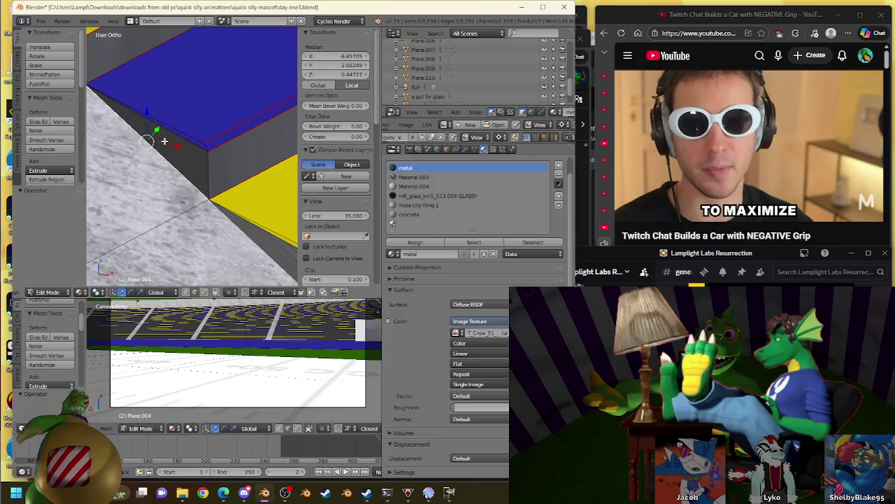
{"action": "key", "text": "g"}
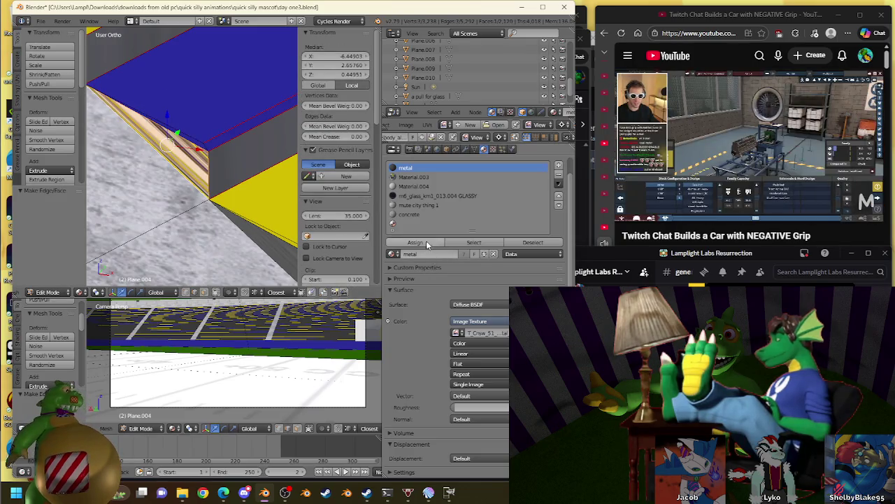
{"action": "left_click", "coordinate": [414, 242]}
- Reposition the selected vertex up to the step corner
{"action": "middle_click_drag", "start_coordinate": [210, 210], "coordinate": [251, 220]}
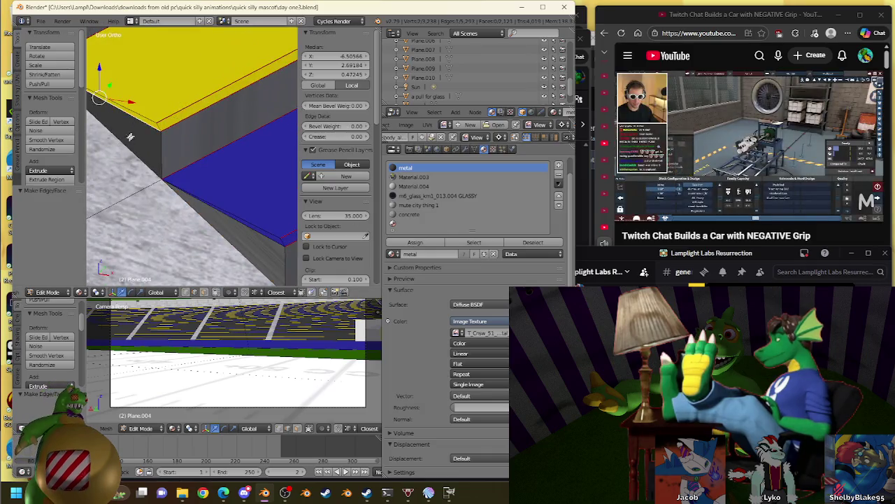
{"action": "left_click", "coordinate": [171, 151]}
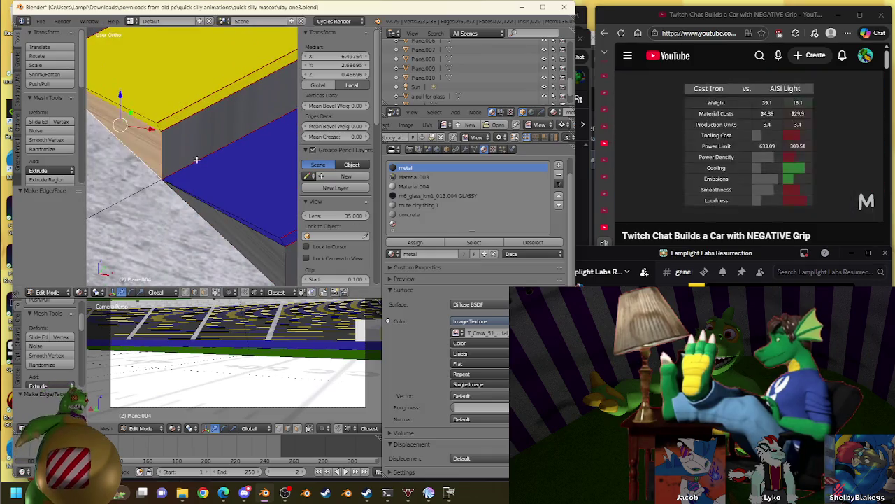
{"action": "middle_click_drag", "start_coordinate": [267, 219], "coordinate": [209, 256]}
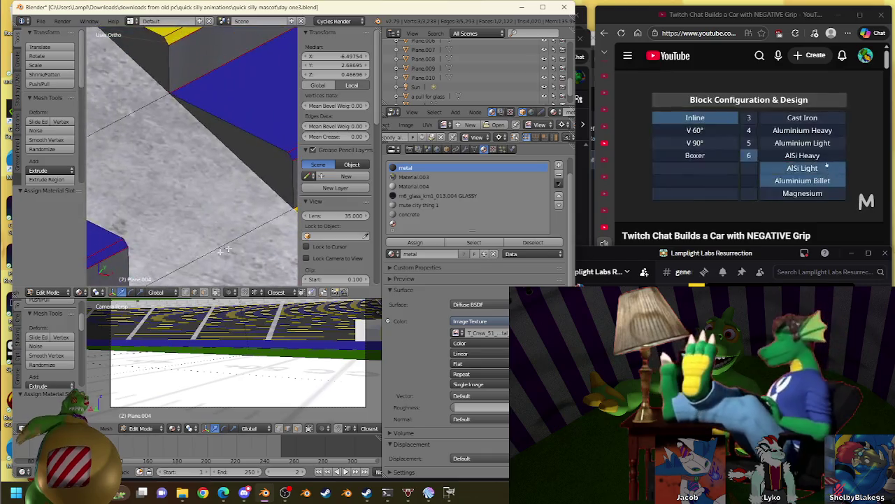
{"action": "left_click_drag", "start_coordinate": [293, 164], "coordinate": [289, 154]}
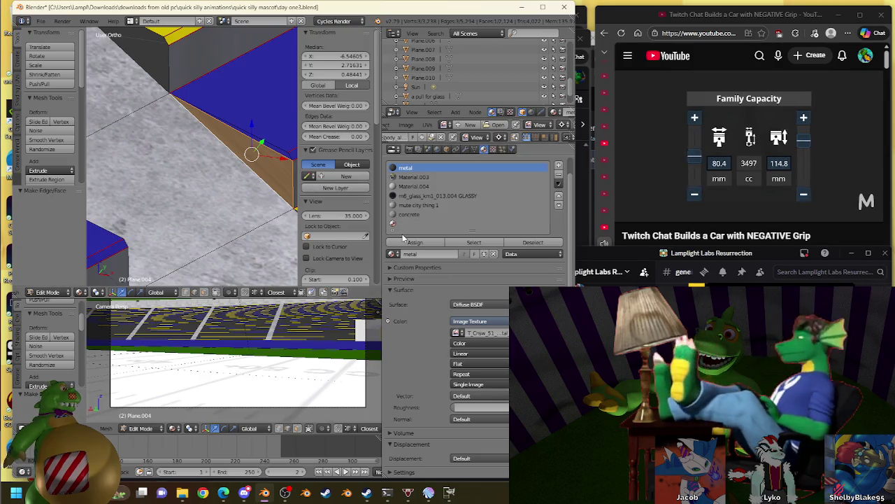
{"action": "middle_click_drag", "start_coordinate": [231, 161], "coordinate": [193, 184]}
- Select the edges where the blue step meets the yellow slab
{"action": "right_click", "coordinate": [247, 185]}
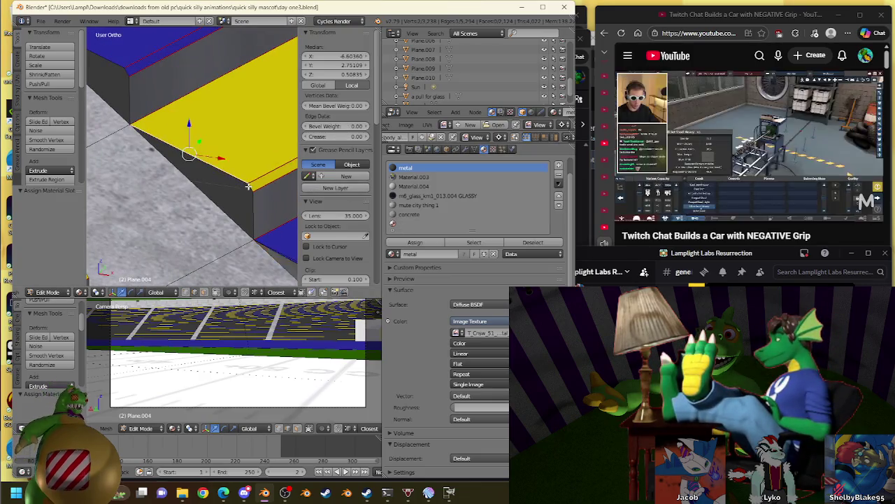
{"action": "right_click", "coordinate": [210, 183]}
{"action": "middle_click_drag", "start_coordinate": [212, 152], "coordinate": [177, 172]}
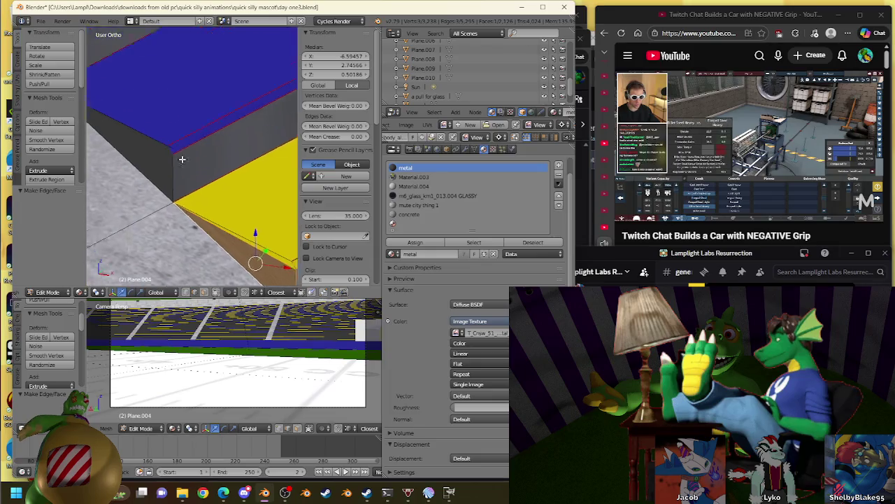
{"action": "right_click", "coordinate": [160, 143]}
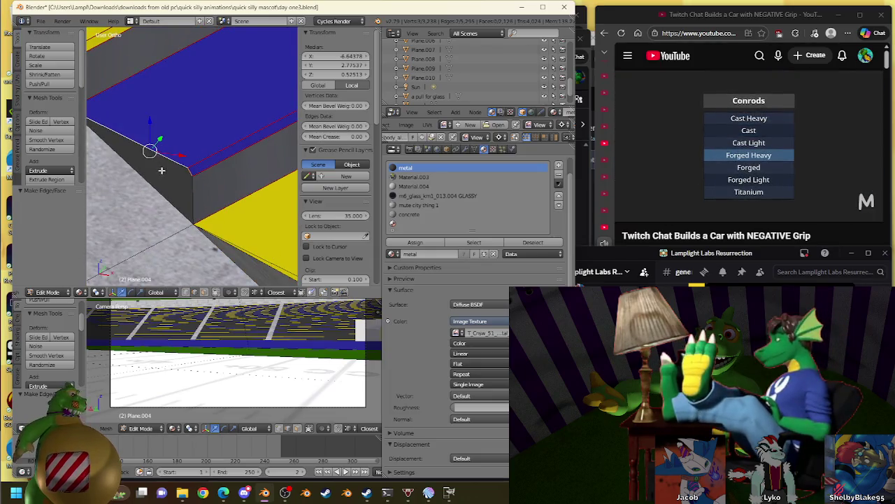
{"action": "middle_click_drag", "start_coordinate": [164, 187], "coordinate": [255, 201]}
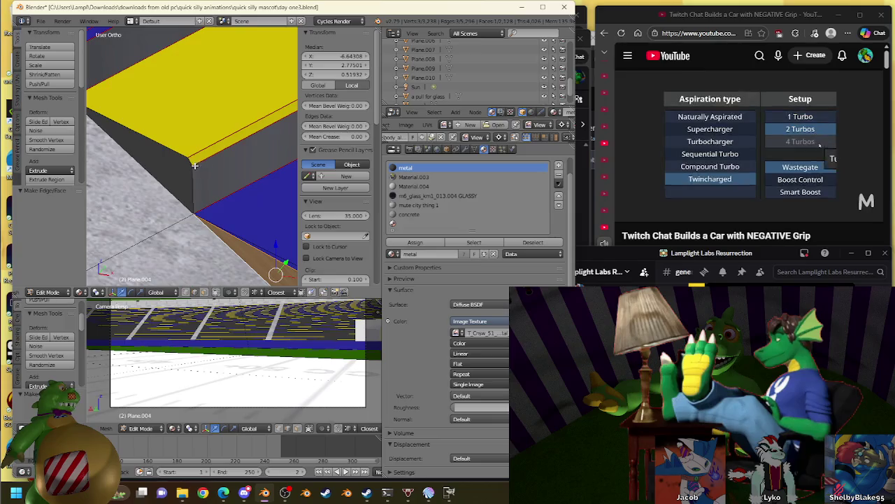
{"action": "right_click", "coordinate": [150, 137]}
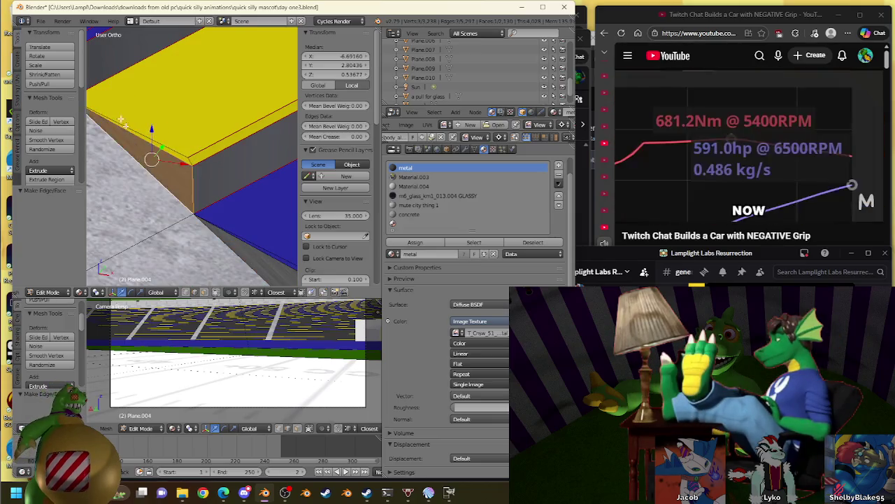
{"action": "middle_click_drag", "start_coordinate": [150, 144], "coordinate": [262, 195]}
{"action": "right_click", "coordinate": [230, 163]}
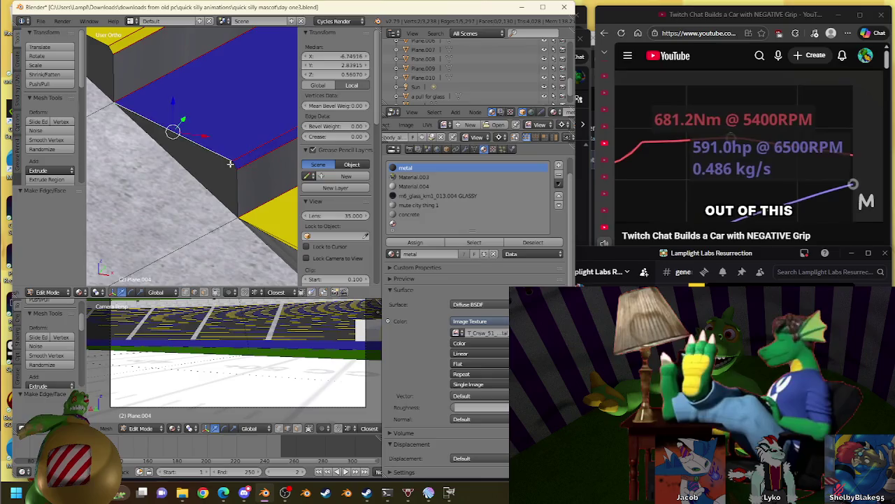
- Add another edge and move the selection onto the slab edge
{"action": "left_click", "coordinate": [175, 135]}
{"action": "right_click", "coordinate": [204, 157]}
{"action": "middle_click_drag", "start_coordinate": [198, 177], "coordinate": [247, 202], "text": "shift"}
{"action": "key", "text": "g"}
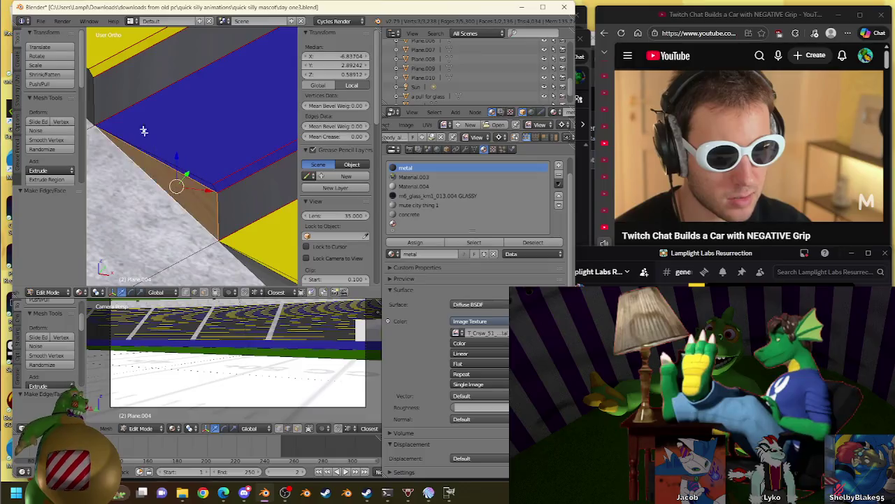
{"action": "left_click", "coordinate": [150, 145]}
{"action": "middle_click_drag", "start_coordinate": [160, 170], "coordinate": [265, 275], "text": "shift"}
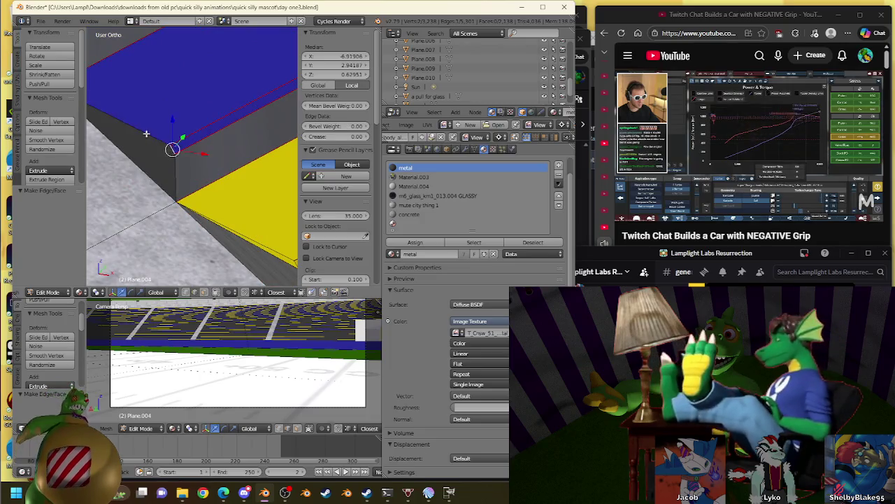
- Give the new face on the step's side the metal material
{"action": "left_click", "coordinate": [114, 120]}
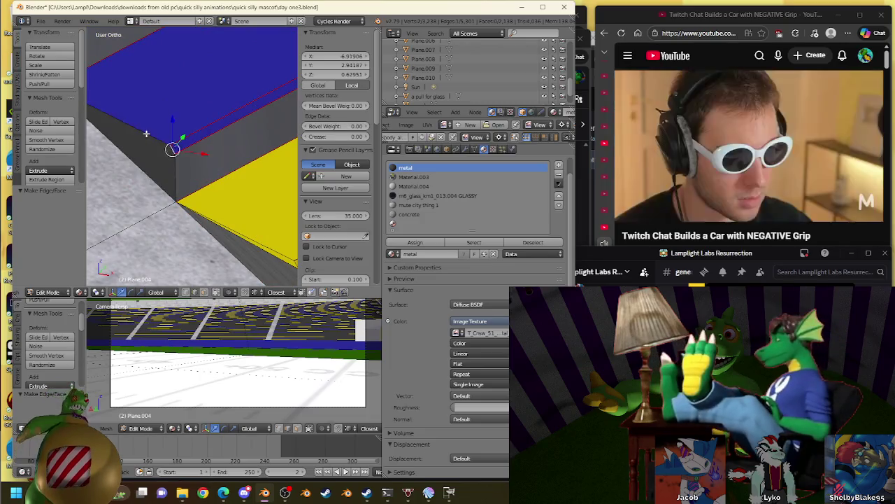
{"action": "middle_click_drag", "start_coordinate": [140, 166], "coordinate": [238, 195], "text": "shift"}
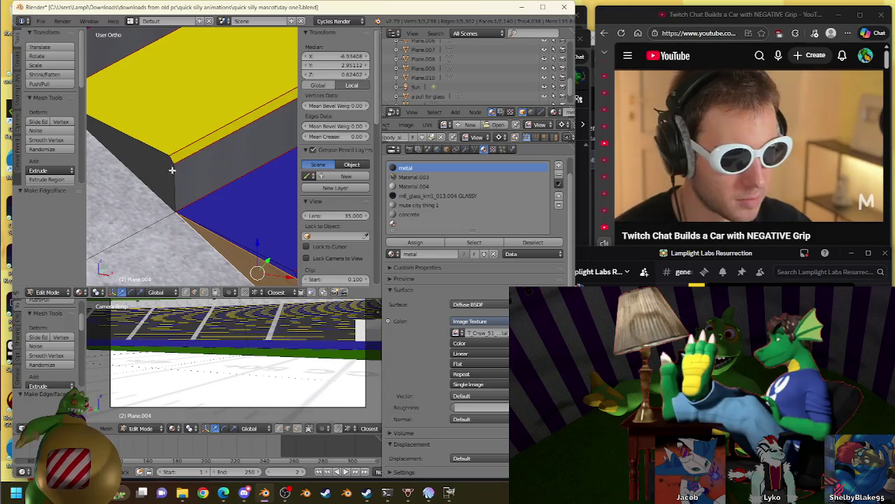
{"action": "left_click", "coordinate": [140, 167]}
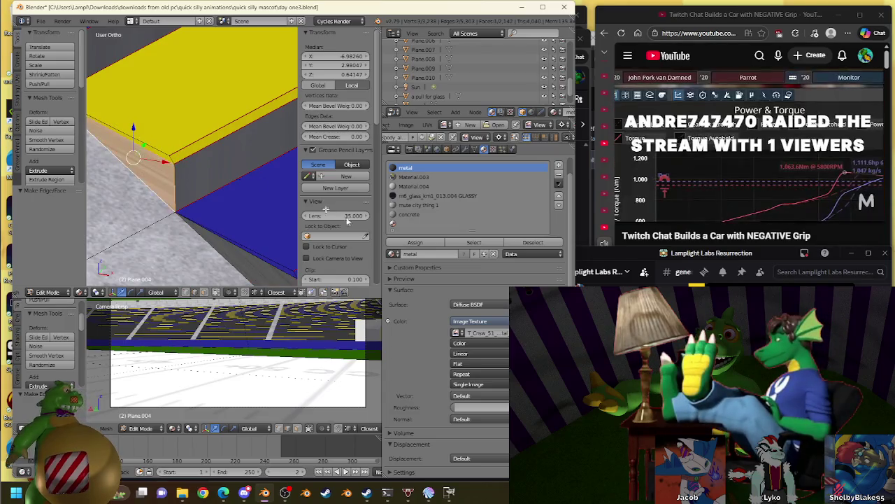
{"action": "left_click", "coordinate": [428, 243]}
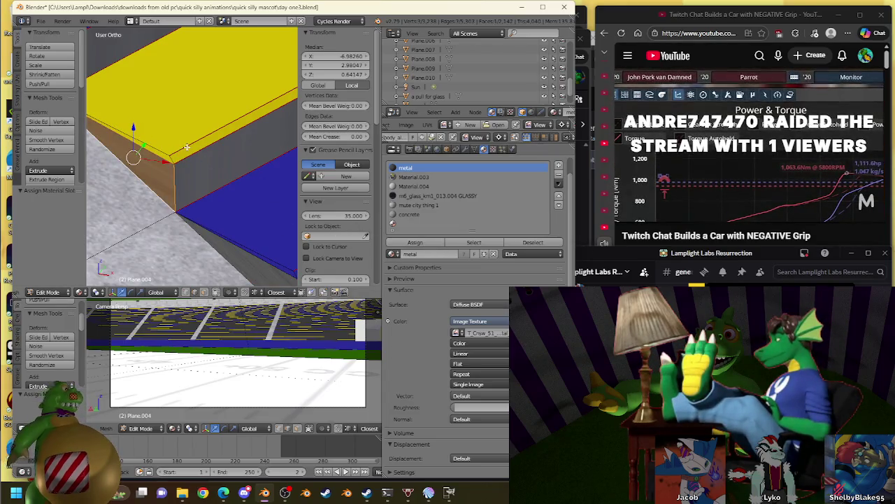
{"action": "scroll", "coordinate": [187, 147], "scroll_direction": "up", "scroll_amount": 4}
{"action": "left_click", "coordinate": [268, 179]}
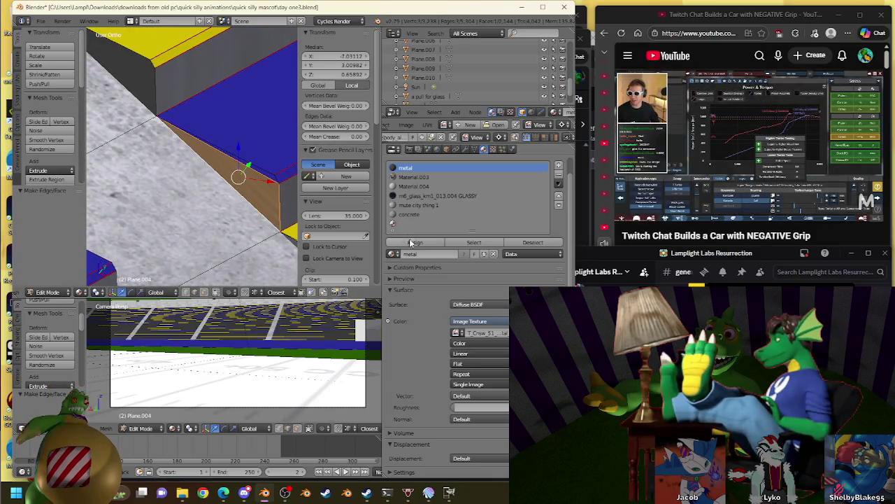
- Fill a face between the two upper-left step edges
{"action": "left_click", "coordinate": [139, 53]}
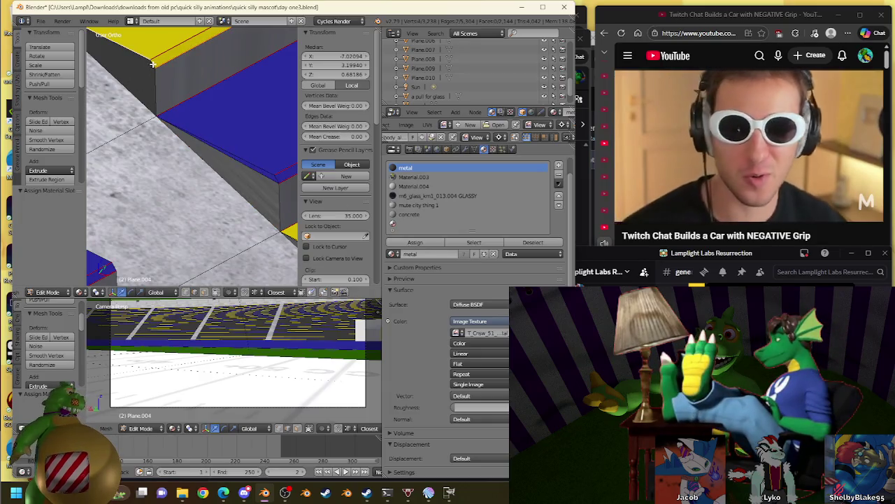
{"action": "left_click", "coordinate": [114, 56], "text": "shift"}
{"action": "key", "text": "f"}
{"action": "middle_click_drag", "start_coordinate": [114, 56], "coordinate": [171, 184]}
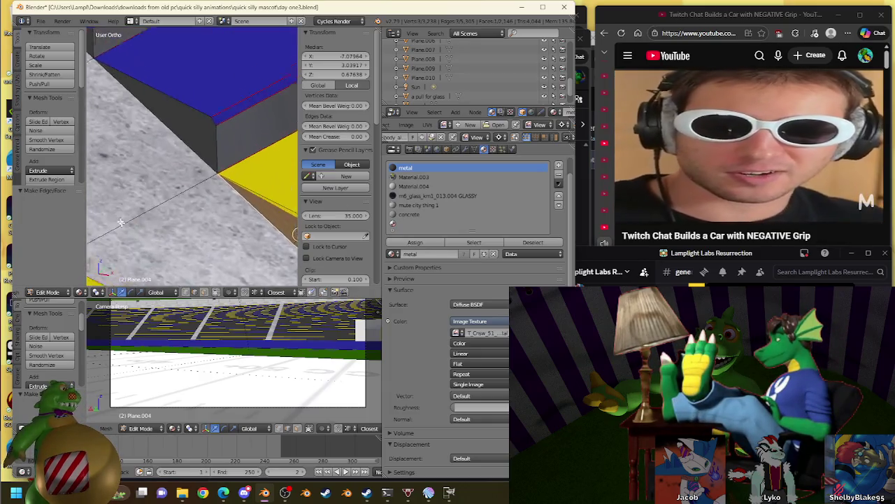
{"action": "left_click", "coordinate": [178, 125]}
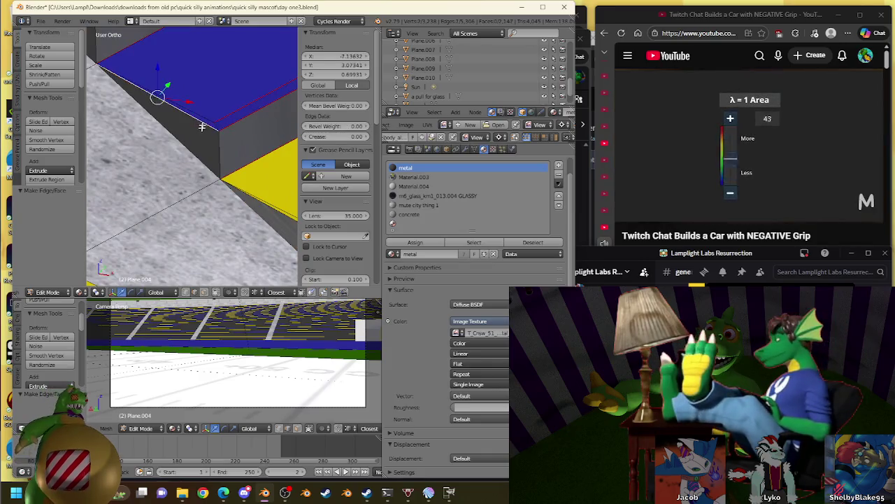
{"action": "middle_click_drag", "start_coordinate": [191, 157], "coordinate": [170, 142]}
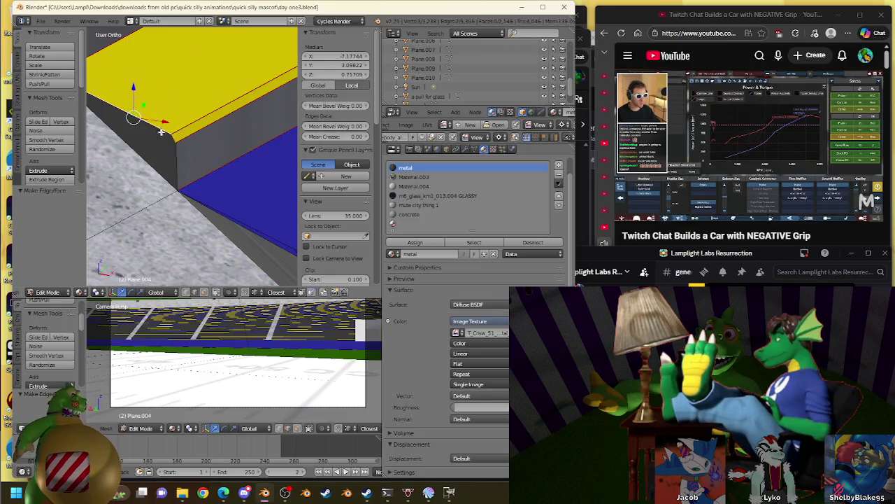
- Select the next step's edges and assign the new face the metal material
{"action": "right_click", "coordinate": [155, 158]}
{"action": "middle_click_drag", "start_coordinate": [154, 159], "coordinate": [160, 144]}
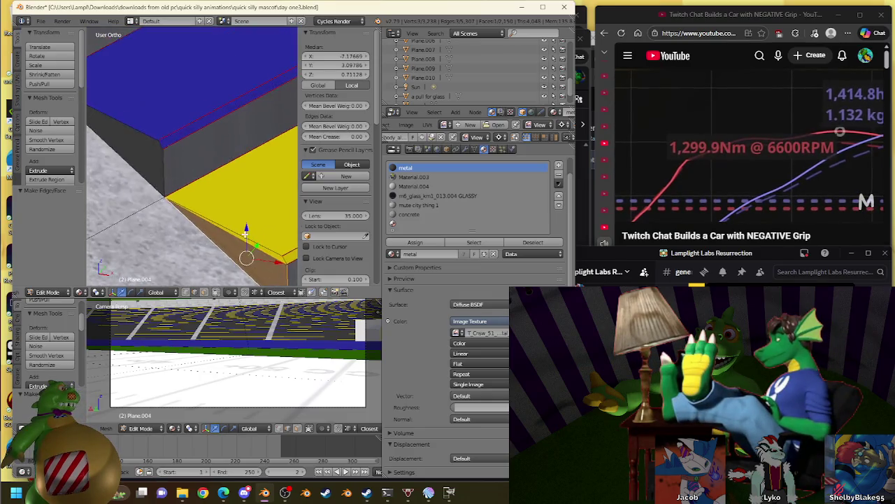
{"action": "right_click", "coordinate": [143, 150]}
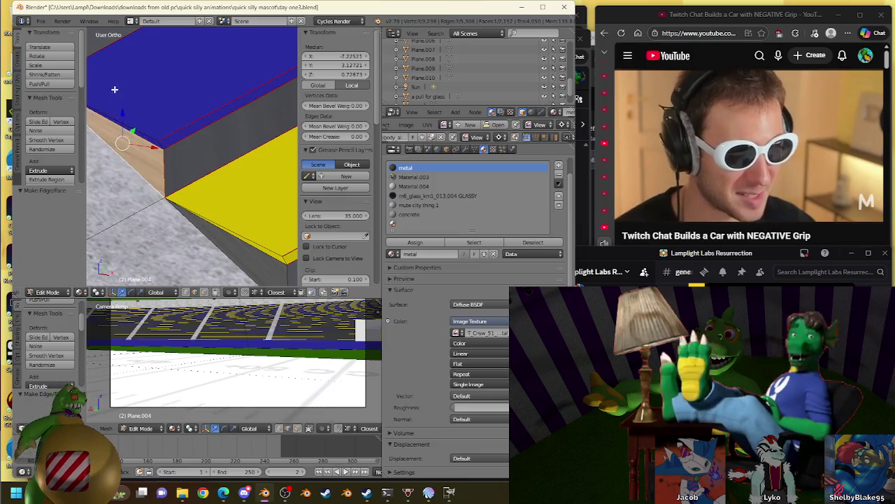
{"action": "middle_click_drag", "start_coordinate": [114, 89], "coordinate": [231, 210]}
{"action": "right_click", "coordinate": [241, 257], "text": "shift"}
{"action": "left_click", "coordinate": [417, 243]}
{"action": "right_click", "coordinate": [149, 146]}
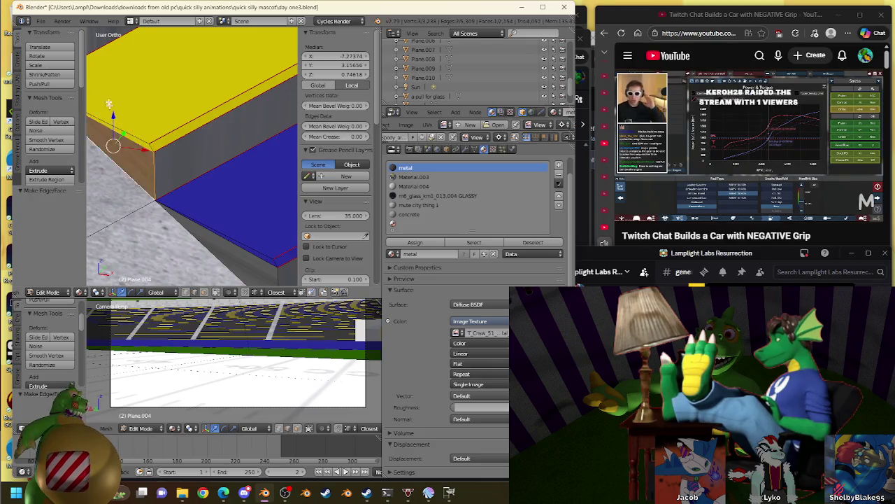
{"action": "middle_click_drag", "start_coordinate": [112, 112], "coordinate": [224, 202]}
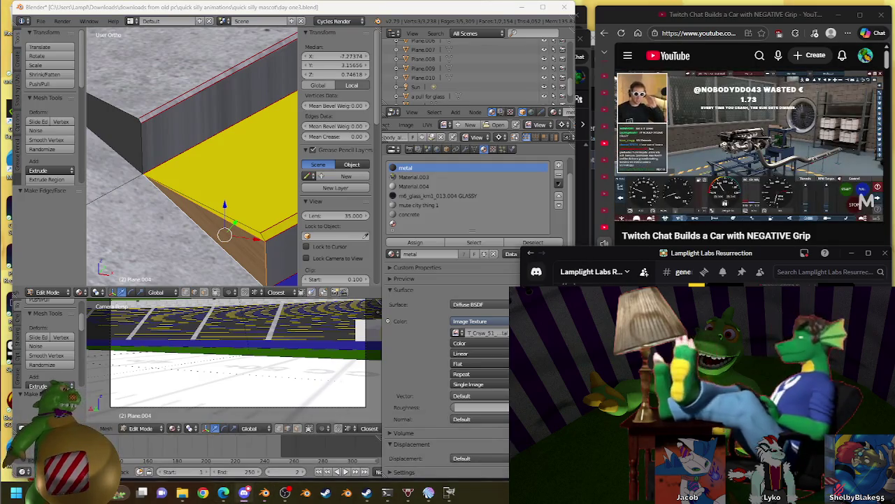
{"action": "key", "text": "ctrl+alt+Up"}
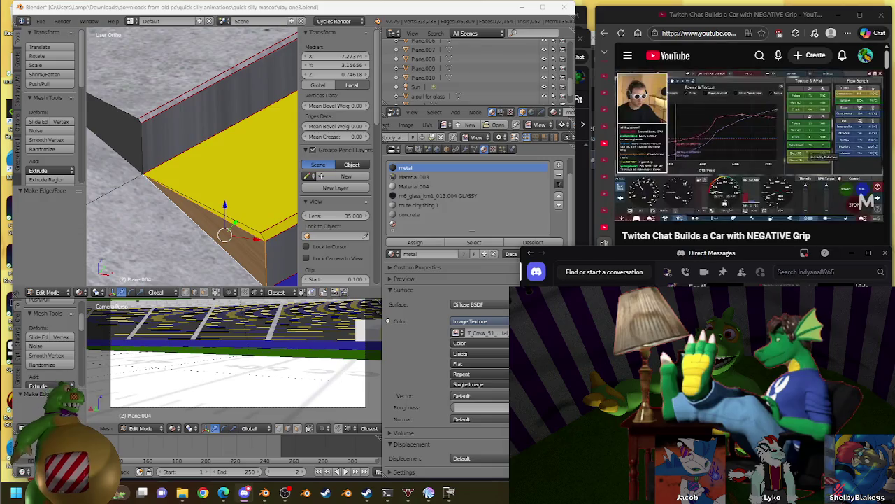
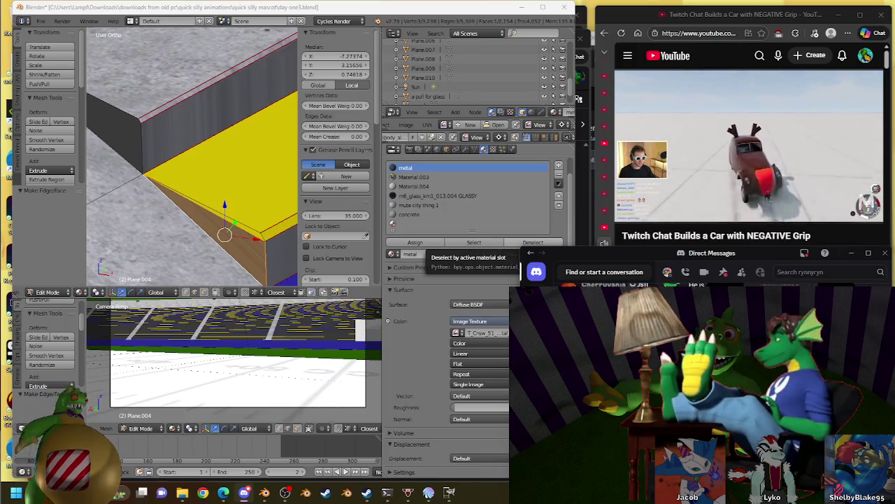
- Scroll the recommendations down to the Armored Cars GTA 5 video, then return to the YouTube home feed
{"action": "scroll", "coordinate": [827, 211], "scroll_direction": "down", "scroll_amount": 3}
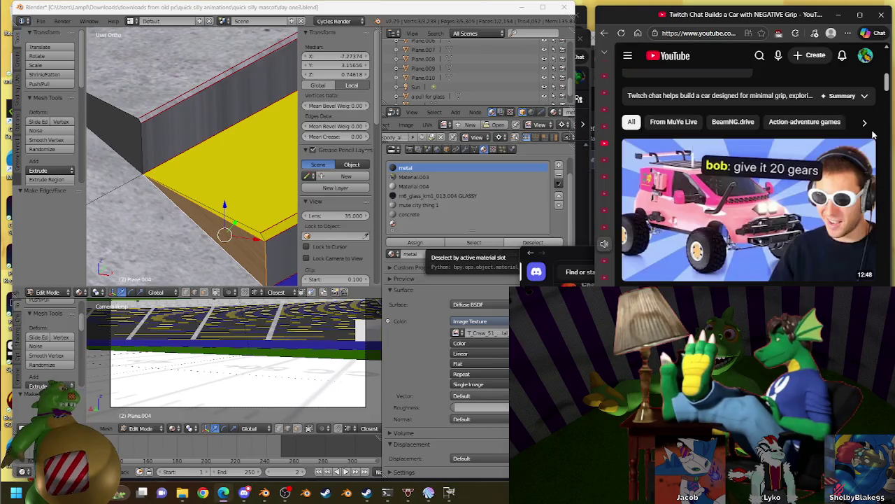
{"action": "scroll", "coordinate": [827, 211], "scroll_direction": "down", "scroll_amount": 5}
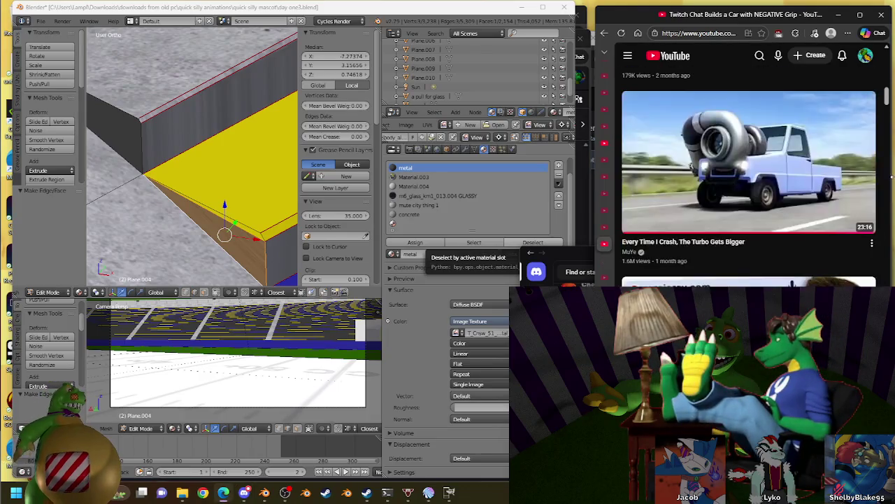
{"action": "scroll", "coordinate": [893, 185], "scroll_direction": "down", "scroll_amount": 3}
{"action": "scroll", "coordinate": [890, 198], "scroll_direction": "up", "scroll_amount": 2}
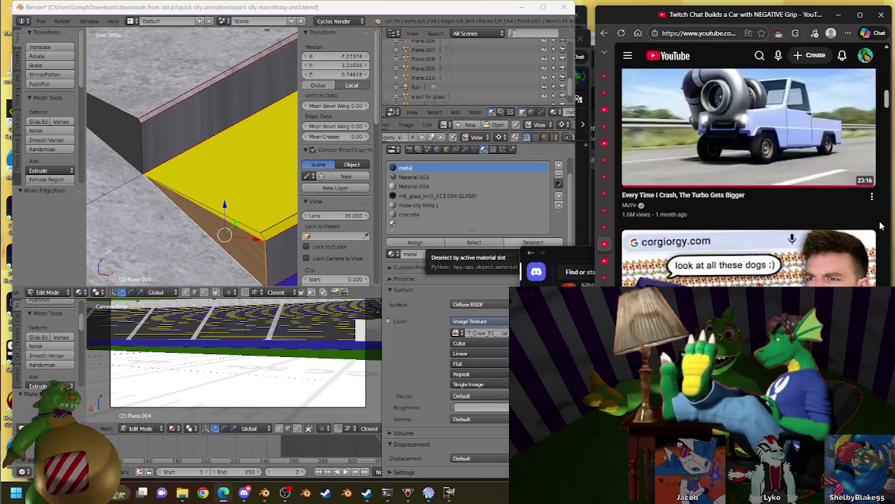
{"action": "scroll", "coordinate": [881, 226], "scroll_direction": "down", "scroll_amount": 2}
{"action": "scroll", "coordinate": [881, 226], "scroll_direction": "down", "scroll_amount": 2}
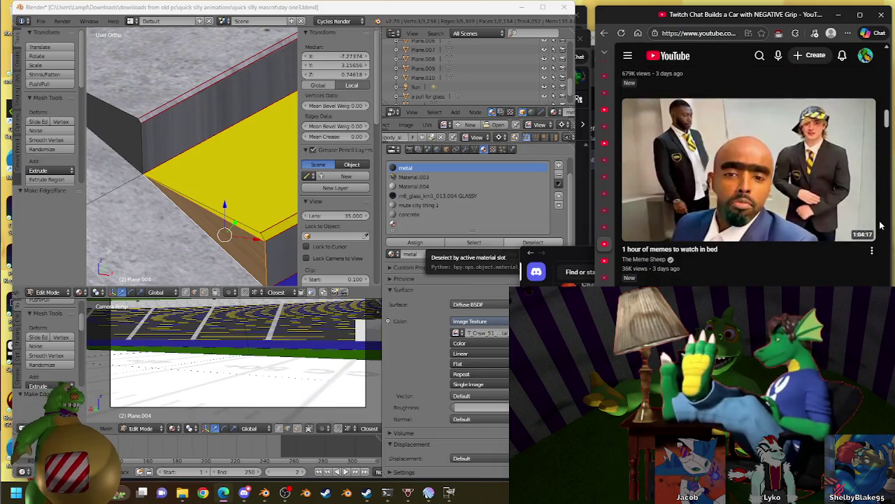
{"action": "scroll", "coordinate": [880, 226], "scroll_direction": "down", "scroll_amount": 1}
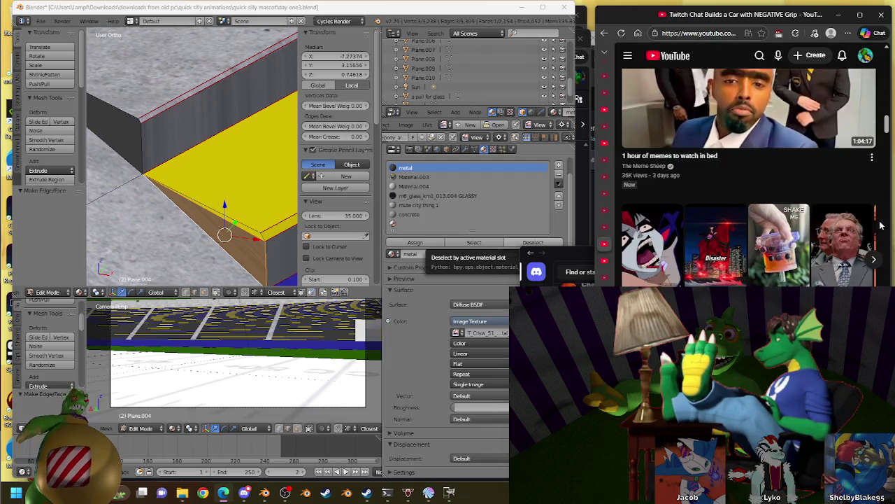
{"action": "scroll", "coordinate": [880, 226], "scroll_direction": "down", "scroll_amount": 1}
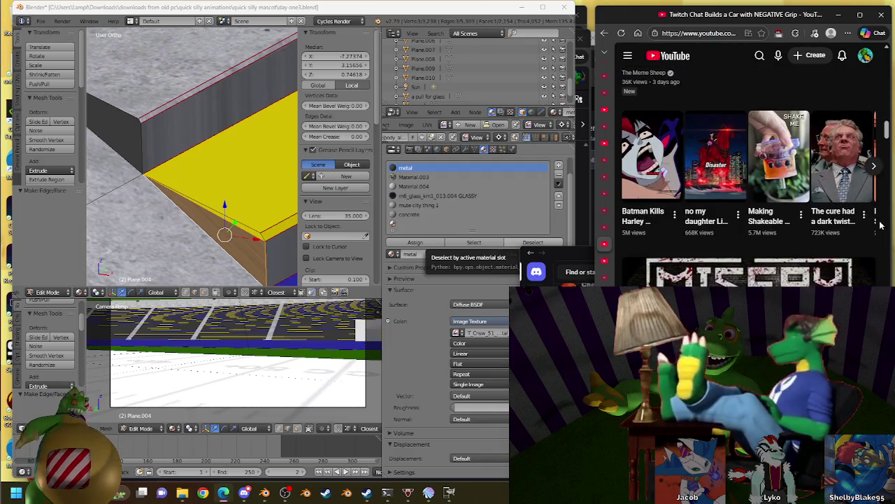
{"action": "scroll", "coordinate": [881, 226], "scroll_direction": "down", "scroll_amount": 2}
{"action": "scroll", "coordinate": [881, 226], "scroll_direction": "down", "scroll_amount": 2}
{"action": "scroll", "coordinate": [881, 225], "scroll_direction": "down", "scroll_amount": 1}
{"action": "scroll", "coordinate": [881, 226], "scroll_direction": "down", "scroll_amount": 1}
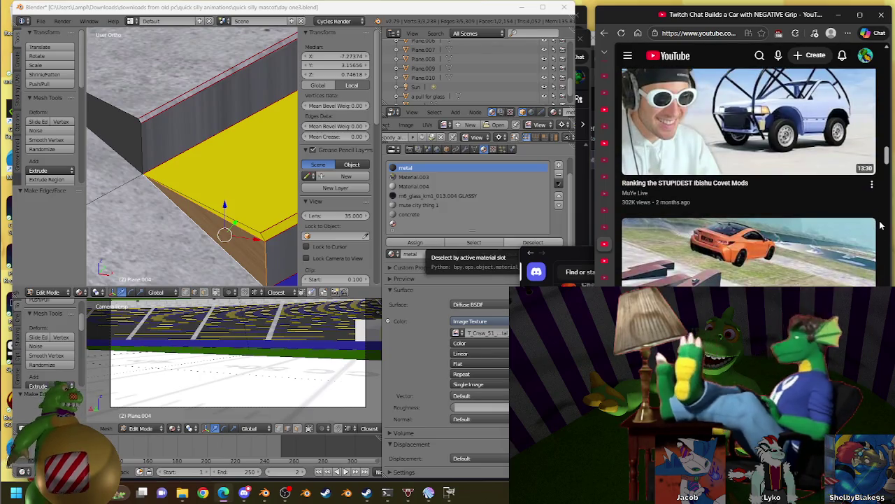
{"action": "scroll", "coordinate": [881, 226], "scroll_direction": "down", "scroll_amount": 2}
{"action": "scroll", "coordinate": [880, 226], "scroll_direction": "down", "scroll_amount": 2}
{"action": "scroll", "coordinate": [881, 226], "scroll_direction": "down", "scroll_amount": 2}
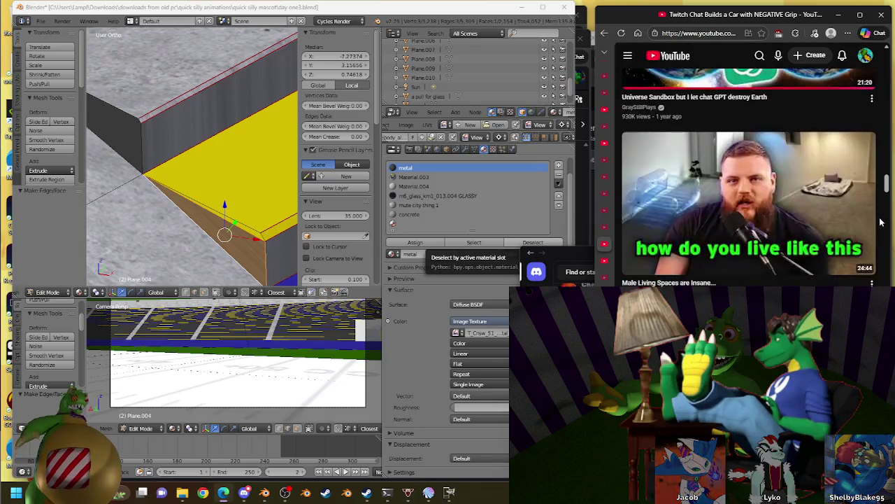
{"action": "scroll", "coordinate": [880, 224], "scroll_direction": "down", "scroll_amount": 2}
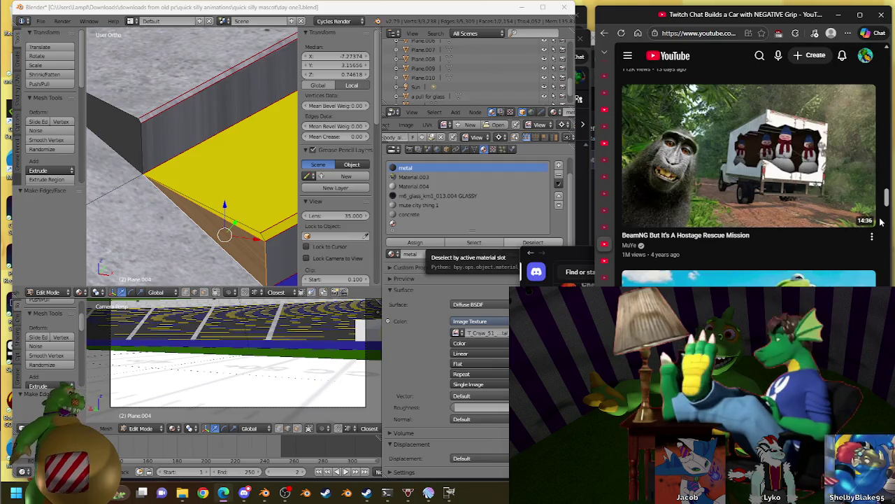
{"action": "scroll", "coordinate": [881, 222], "scroll_direction": "down", "scroll_amount": 2}
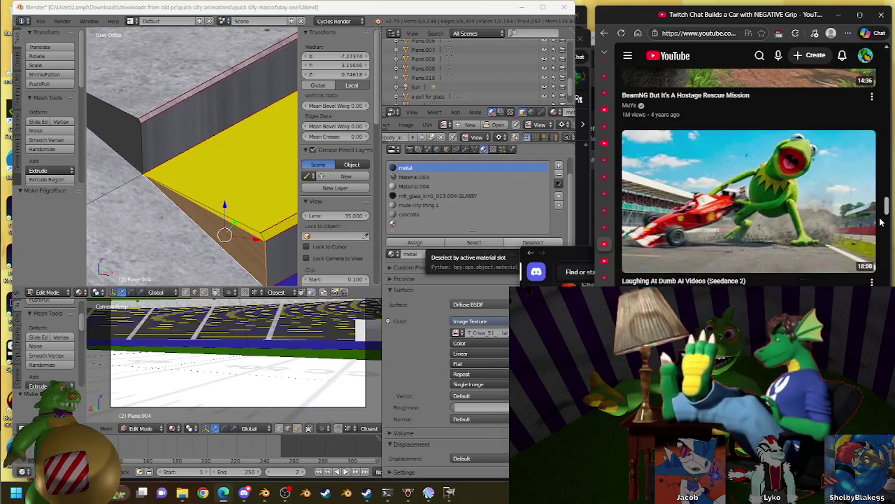
{"action": "scroll", "coordinate": [881, 222], "scroll_direction": "down", "scroll_amount": 2}
{"action": "scroll", "coordinate": [881, 222], "scroll_direction": "down", "scroll_amount": 1}
{"action": "scroll", "coordinate": [881, 222], "scroll_direction": "down", "scroll_amount": 1}
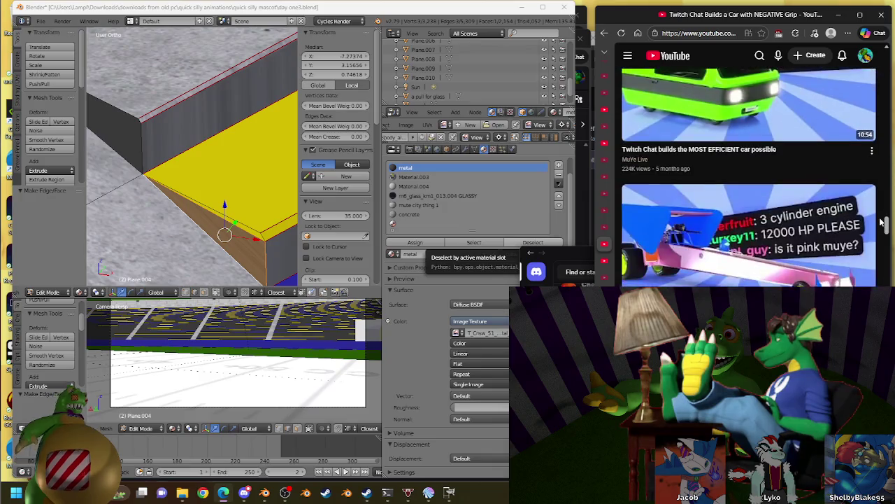
{"action": "scroll", "coordinate": [881, 222], "scroll_direction": "up", "scroll_amount": 1}
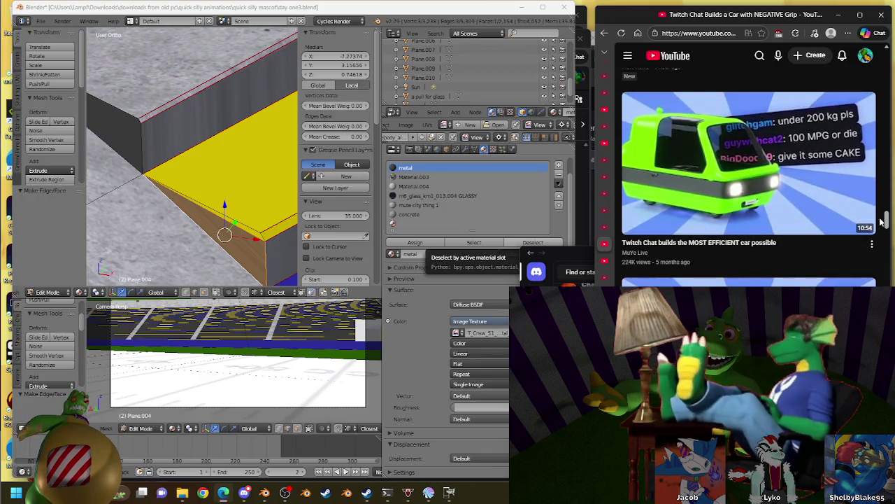
{"action": "scroll", "coordinate": [881, 222], "scroll_direction": "down", "scroll_amount": 2}
{"action": "scroll", "coordinate": [881, 222], "scroll_direction": "down", "scroll_amount": 3}
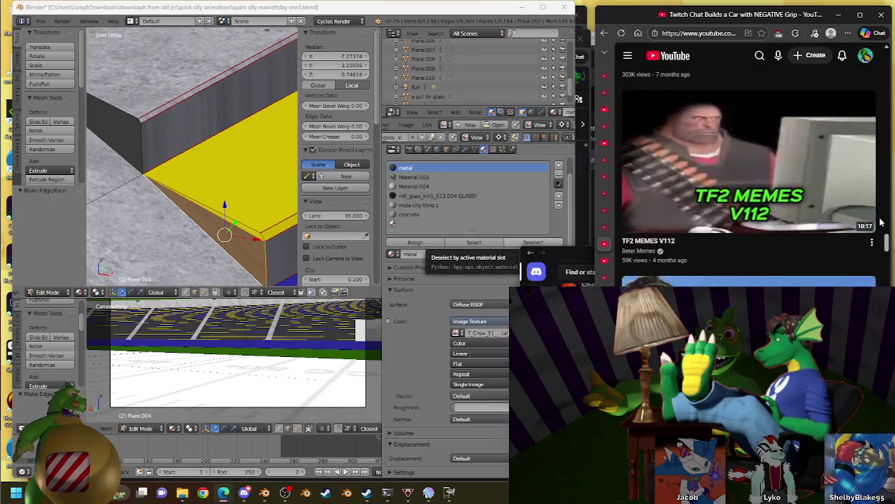
{"action": "scroll", "coordinate": [880, 222], "scroll_direction": "down", "scroll_amount": 3}
{"action": "scroll", "coordinate": [881, 222], "scroll_direction": "down", "scroll_amount": 3}
{"action": "scroll", "coordinate": [881, 221], "scroll_direction": "down", "scroll_amount": 3}
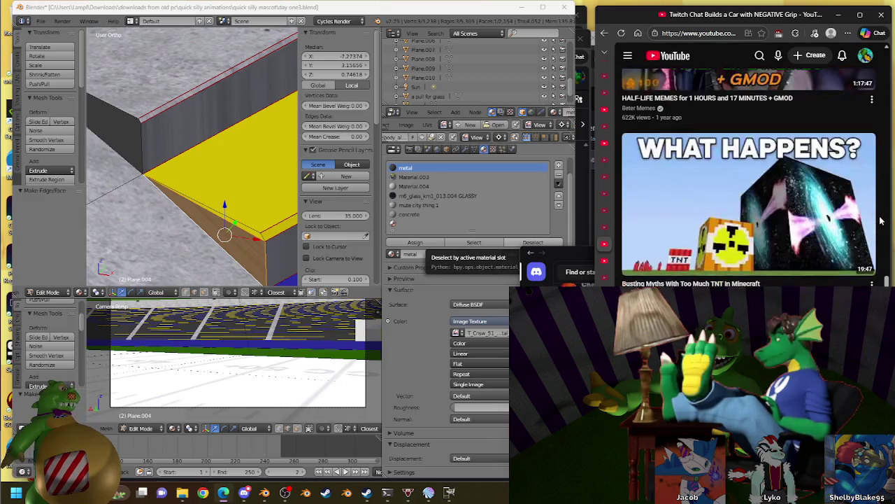
{"action": "scroll", "coordinate": [881, 222], "scroll_direction": "down", "scroll_amount": 3}
{"action": "scroll", "coordinate": [881, 222], "scroll_direction": "down", "scroll_amount": 1}
{"action": "scroll", "coordinate": [880, 222], "scroll_direction": "down", "scroll_amount": 3}
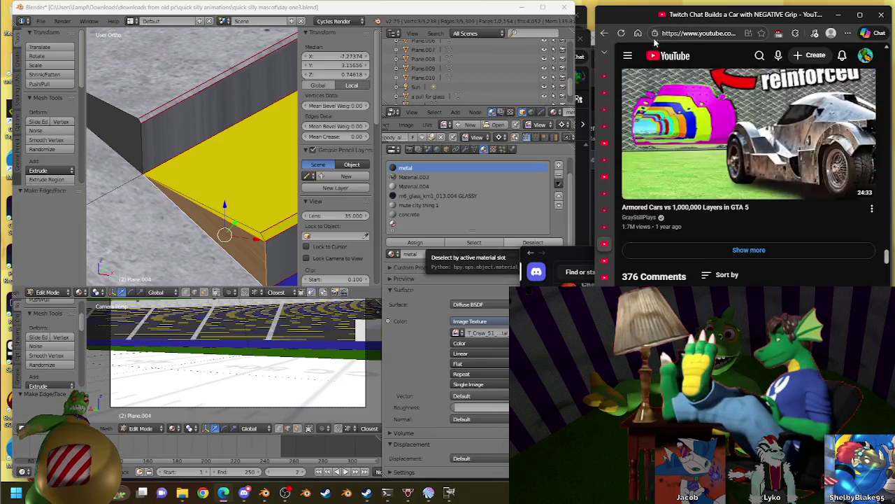
{"action": "left_click", "coordinate": [668, 60]}
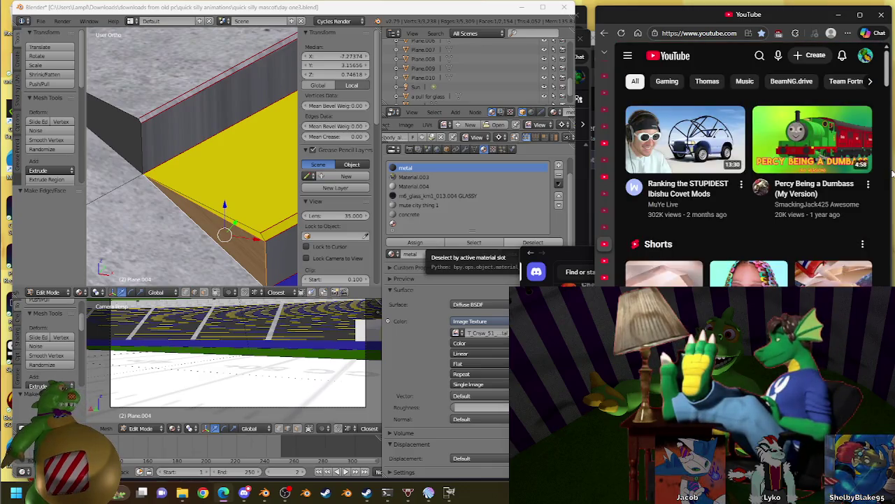
- Browse down the YouTube home feed and open the KAREN MEMES video
{"action": "scroll", "coordinate": [893, 173], "scroll_direction": "down", "scroll_amount": 3}
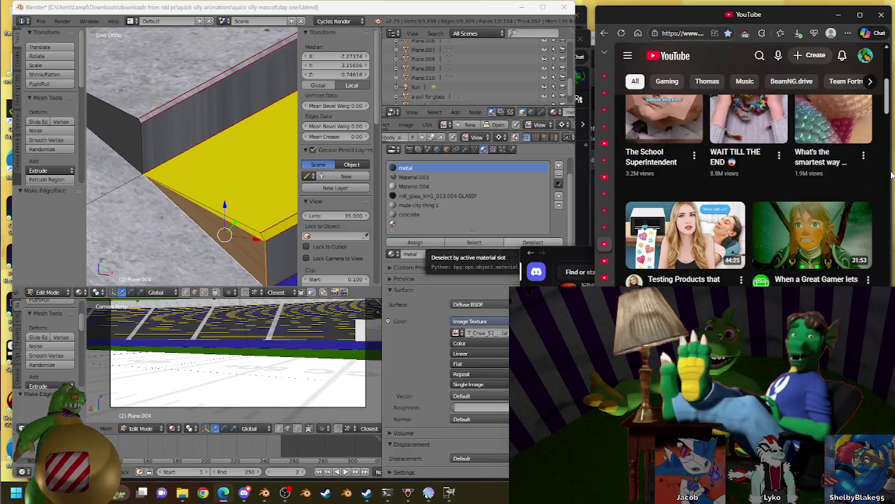
{"action": "scroll", "coordinate": [892, 174], "scroll_direction": "down", "scroll_amount": 3}
{"action": "scroll", "coordinate": [892, 174], "scroll_direction": "down", "scroll_amount": 3}
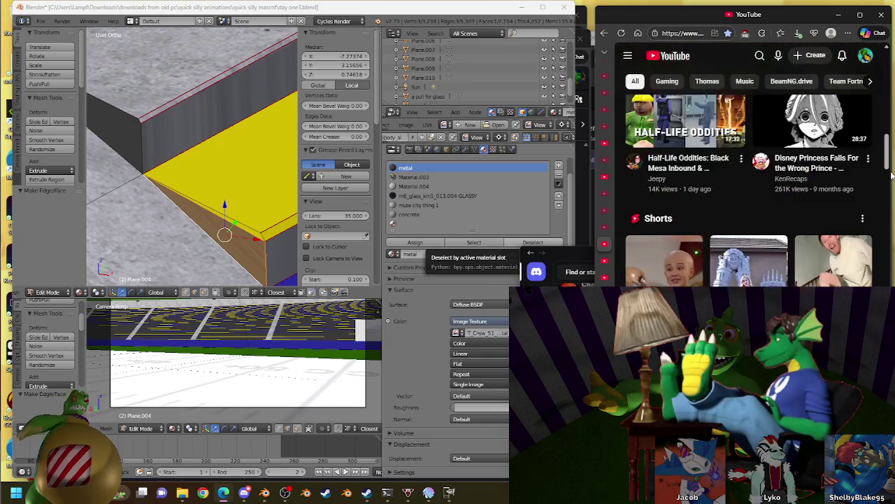
{"action": "scroll", "coordinate": [893, 175], "scroll_direction": "up", "scroll_amount": 1}
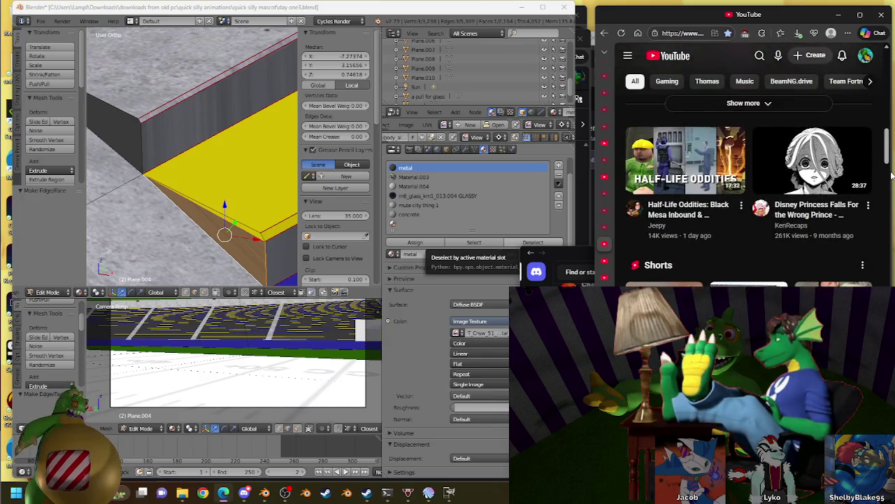
{"action": "mouse_move", "coordinate": [811, 122]}
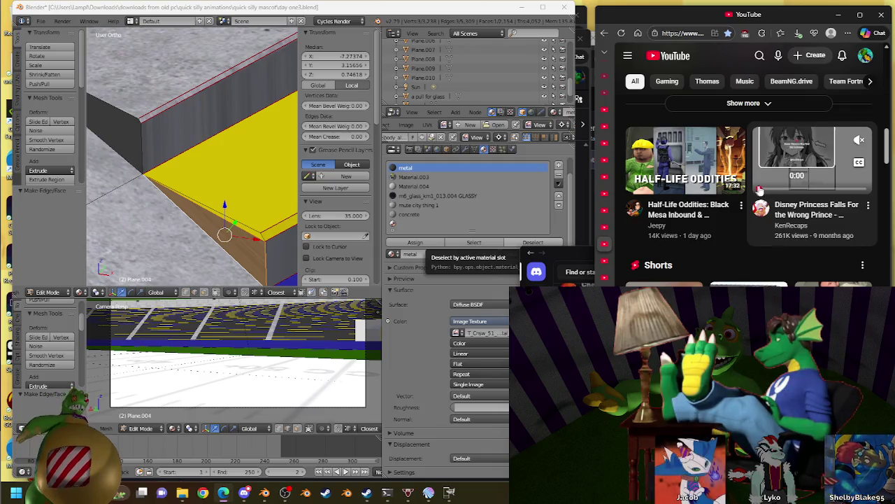
{"action": "scroll", "coordinate": [885, 233], "scroll_direction": "down", "scroll_amount": 3}
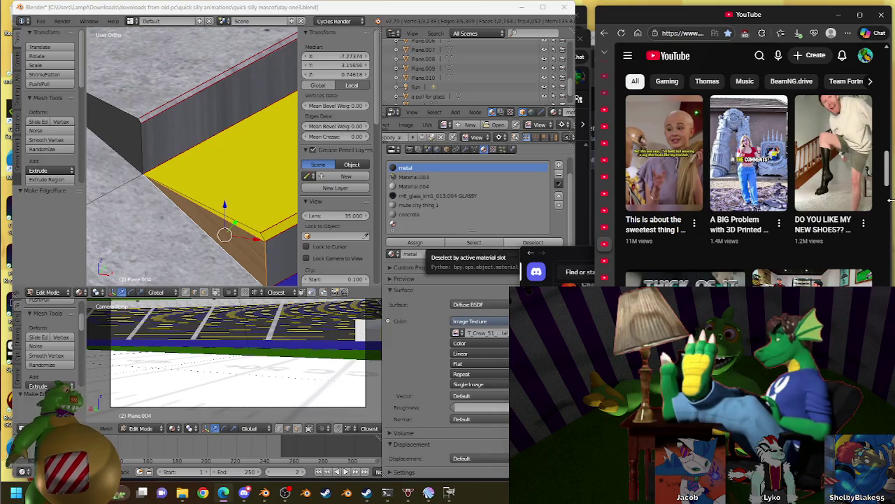
{"action": "scroll", "coordinate": [885, 207], "scroll_direction": "down", "scroll_amount": 3}
{"action": "scroll", "coordinate": [884, 210], "scroll_direction": "down", "scroll_amount": 2}
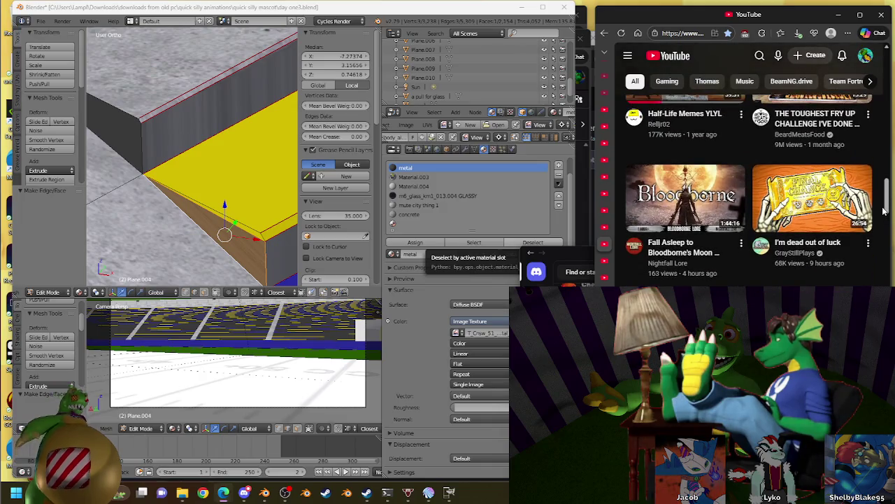
{"action": "scroll", "coordinate": [884, 211], "scroll_direction": "down", "scroll_amount": 1}
{"action": "mouse_move", "coordinate": [811, 196]}
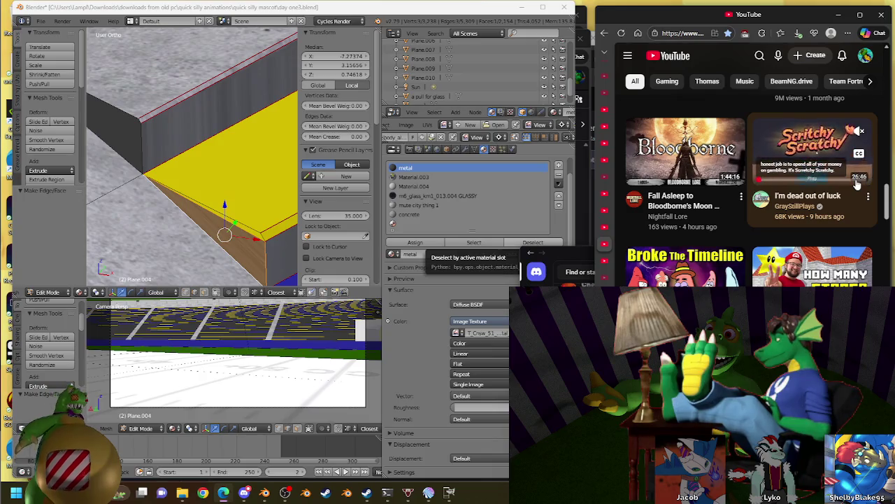
{"action": "left_click_drag", "start_coordinate": [887, 192], "coordinate": [889, 222]}
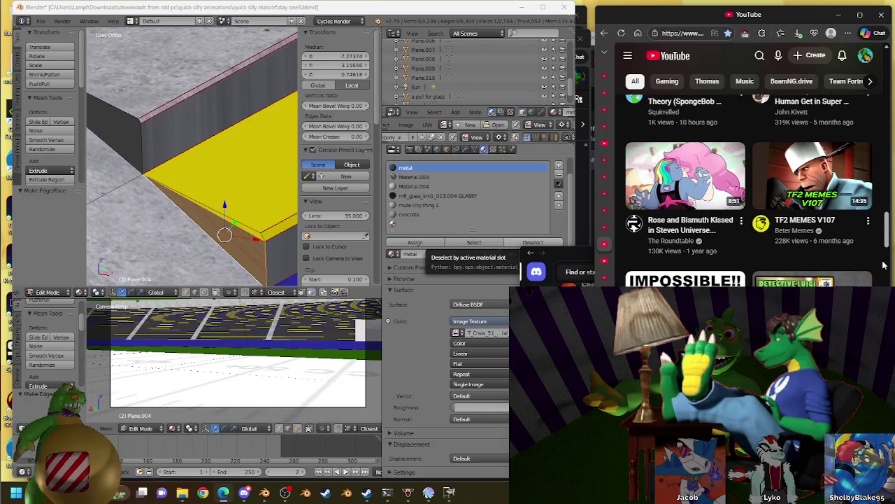
{"action": "scroll", "coordinate": [883, 264], "scroll_direction": "down", "scroll_amount": 2}
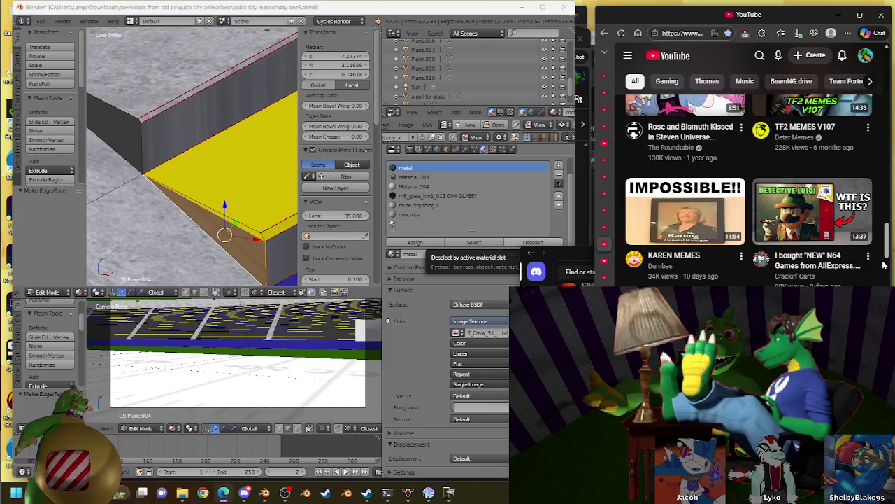
{"action": "scroll", "coordinate": [883, 264], "scroll_direction": "down", "scroll_amount": 2}
{"action": "scroll", "coordinate": [684, 168], "scroll_direction": "up", "scroll_amount": 1}
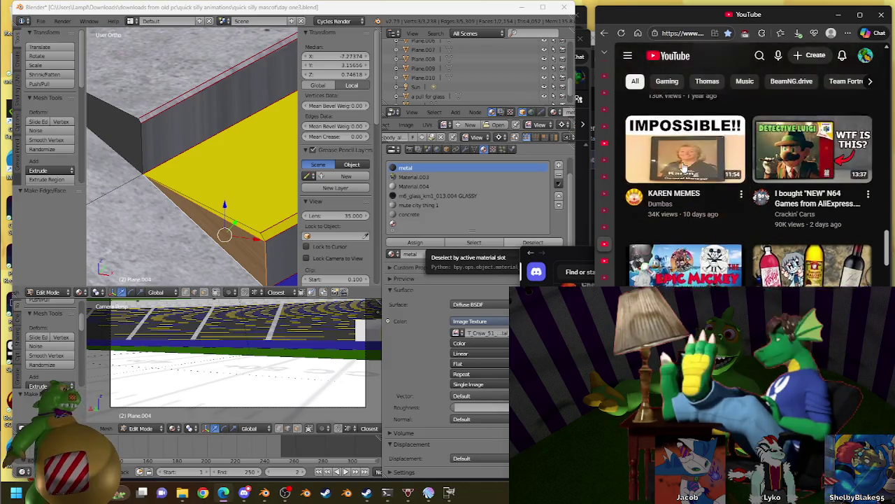
{"action": "left_click", "coordinate": [684, 168]}
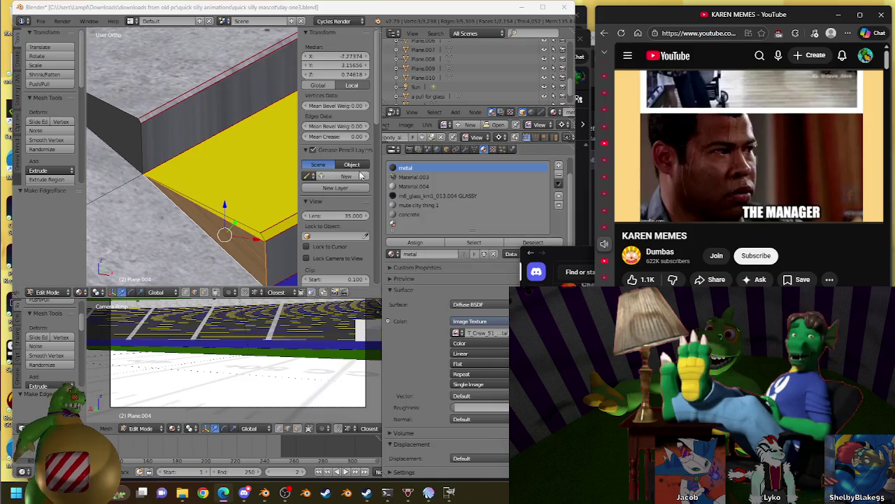
- Back in Blender, select another top edge of the stand and assign it concrete
{"action": "left_click", "coordinate": [267, 7]}
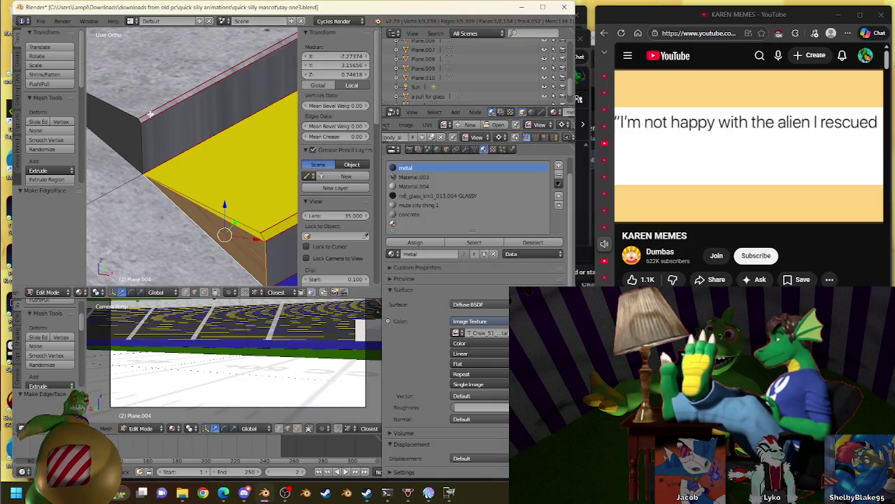
{"action": "middle_click_drag", "start_coordinate": [152, 110], "coordinate": [195, 177], "text": "shift"}
{"action": "right_click", "coordinate": [195, 177], "text": "shift"}
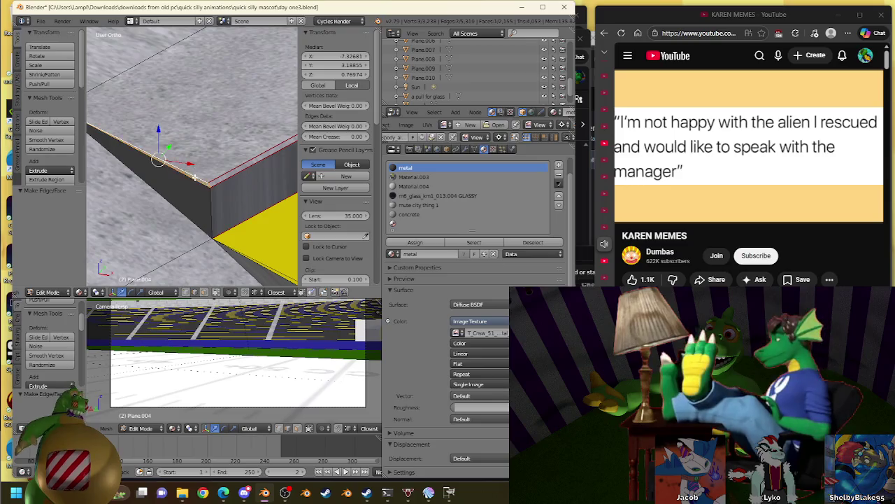
{"action": "left_click", "coordinate": [420, 214]}
{"action": "left_click", "coordinate": [416, 242]}
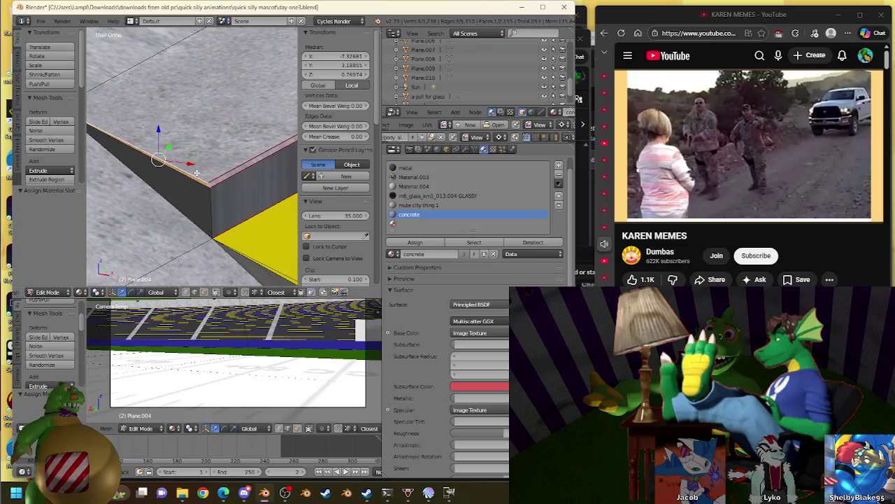
- Fill a face between the selected edges and give it the metal material
{"action": "key", "text": "f"}
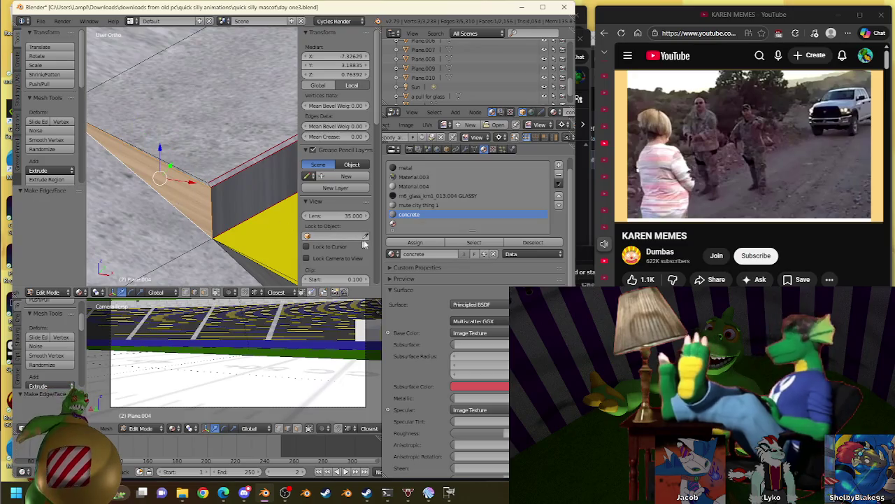
{"action": "left_click", "coordinate": [406, 168]}
{"action": "left_click", "coordinate": [417, 242]}
- Select the stand's side wall face and assign it the metal material
{"action": "mouse_move", "coordinate": [182, 168]}
{"action": "middle_mouse_down"}
{"action": "mouse_move", "coordinate": [136, 143]}
{"action": "mouse_move", "coordinate": [145, 107]}
{"action": "mouse_move", "coordinate": [210, 161]}
{"action": "mouse_move", "coordinate": [303, 214]}
{"action": "middle_mouse_up"}
{"action": "mouse_move", "coordinate": [289, 215]}
{"action": "middle_mouse_down"}
{"action": "mouse_move", "coordinate": [155, 149]}
{"action": "mouse_move", "coordinate": [188, 137]}
{"action": "middle_mouse_up"}
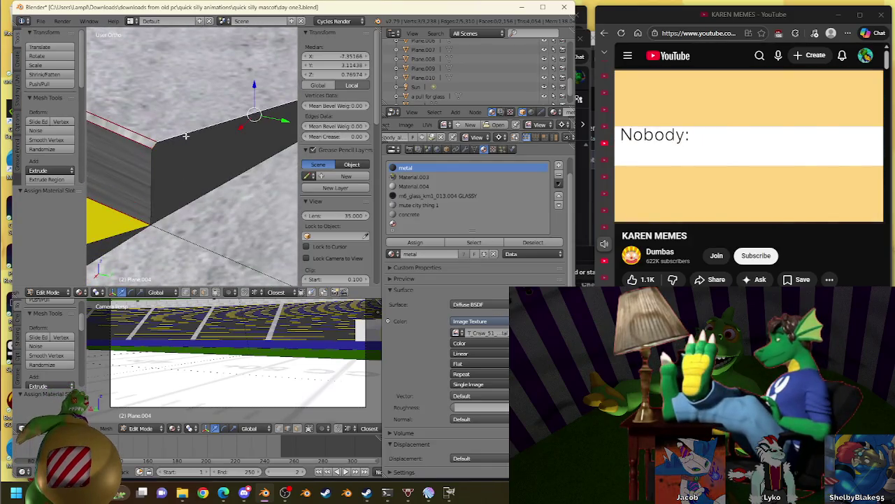
{"action": "left_click", "coordinate": [410, 215]}
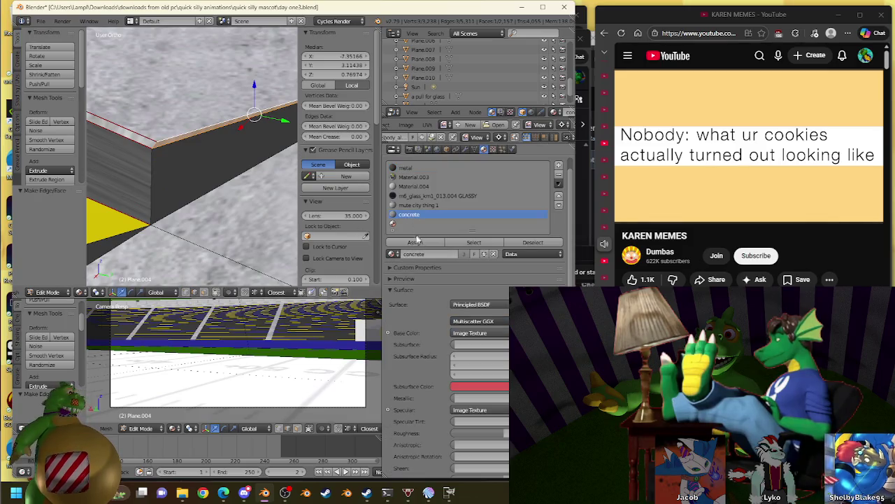
{"action": "right_click", "coordinate": [217, 144]}
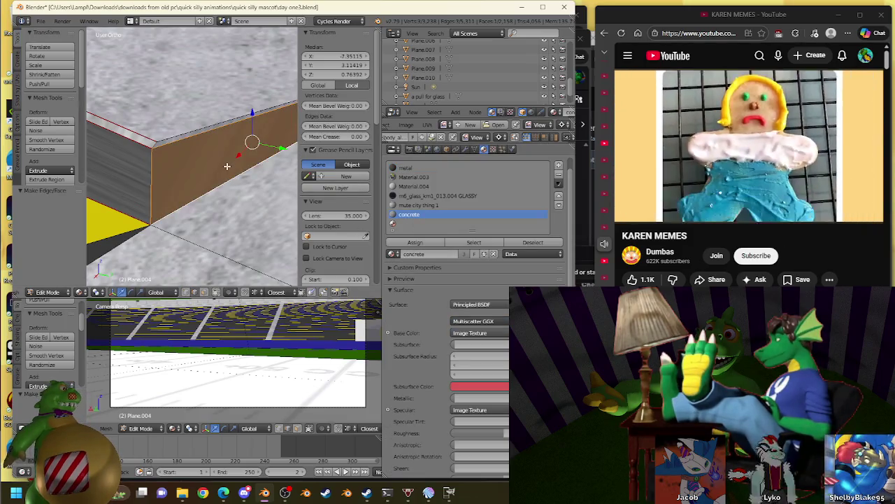
{"action": "left_click", "coordinate": [406, 168]}
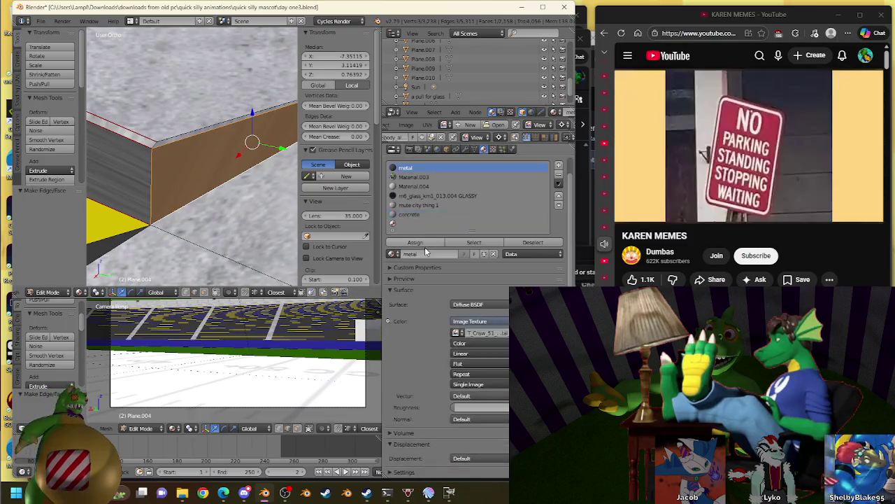
{"action": "left_click", "coordinate": [420, 242]}
{"action": "scroll", "coordinate": [155, 229], "scroll_direction": "up", "scroll_amount": 3}
- Bridge two top edges at the box corner with a new side face
{"action": "middle_click_drag", "start_coordinate": [155, 229], "coordinate": [189, 171]}
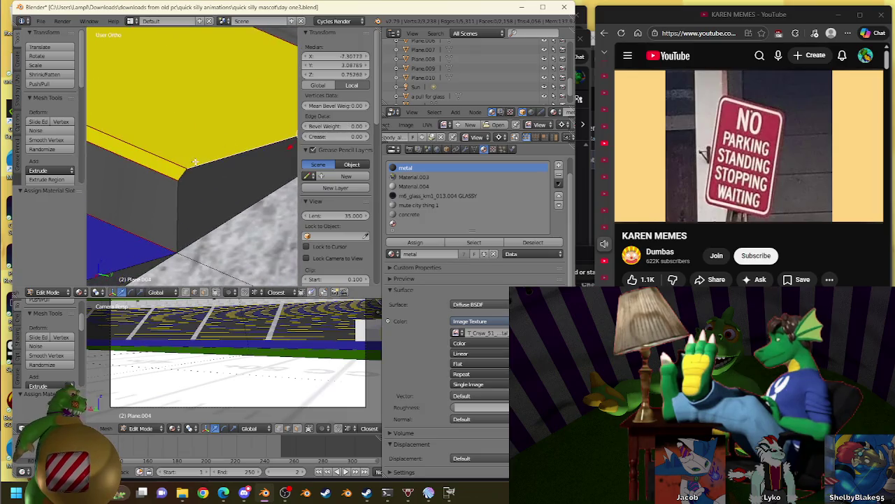
{"action": "right_click", "coordinate": [188, 171]}
{"action": "right_click", "coordinate": [210, 165]}
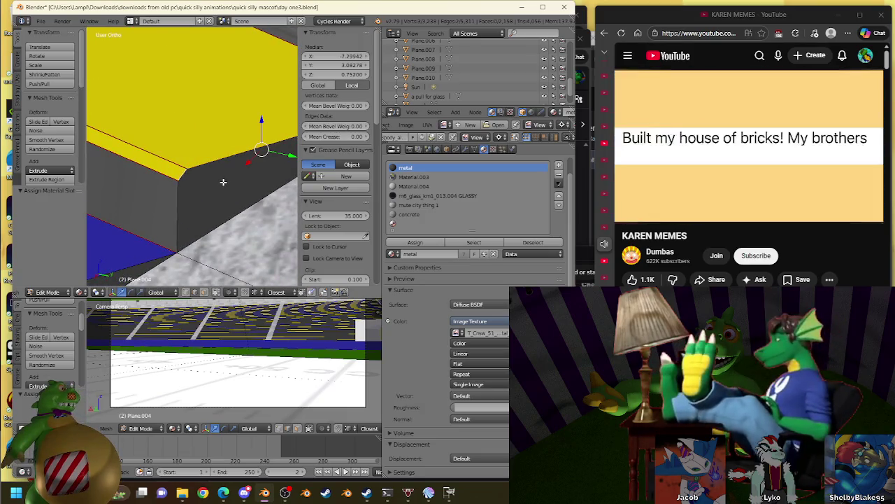
{"action": "right_click", "coordinate": [230, 208]}
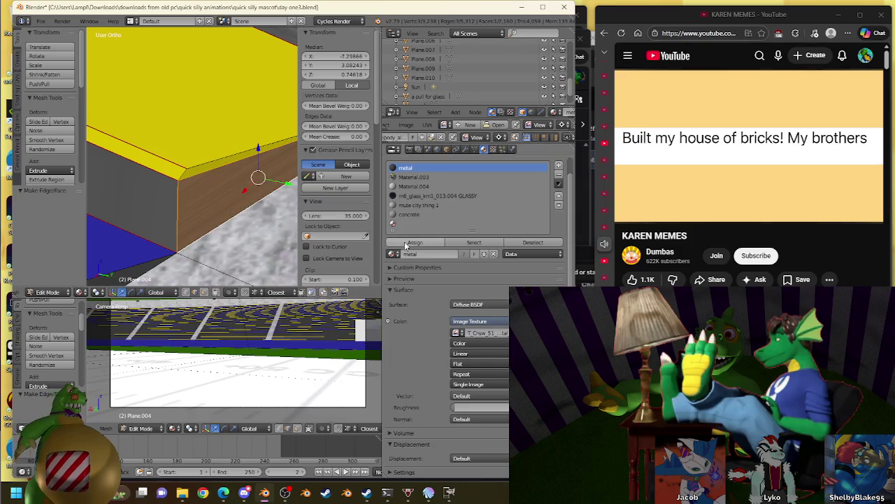
{"action": "middle_click_drag", "start_coordinate": [210, 203], "coordinate": [179, 181]}
{"action": "right_click", "coordinate": [177, 181]}
{"action": "right_click", "coordinate": [179, 179], "text": "shift"}
{"action": "key", "text": "f"}
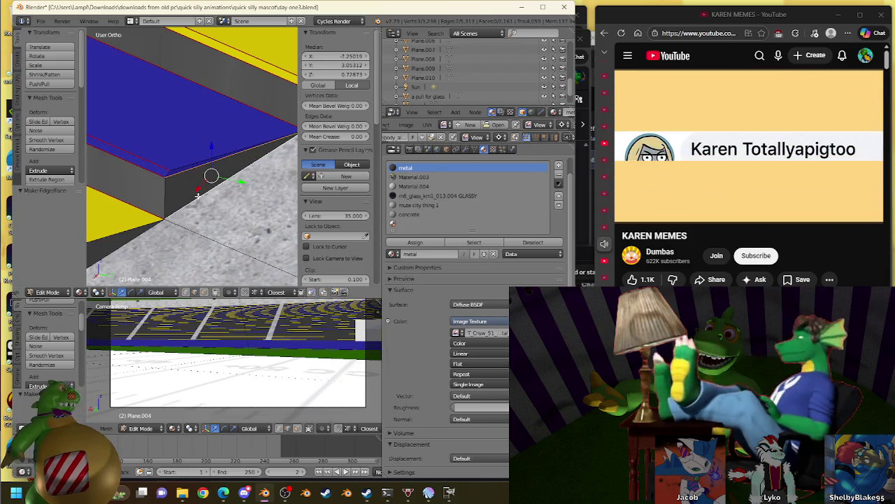
{"action": "right_click", "coordinate": [198, 195]}
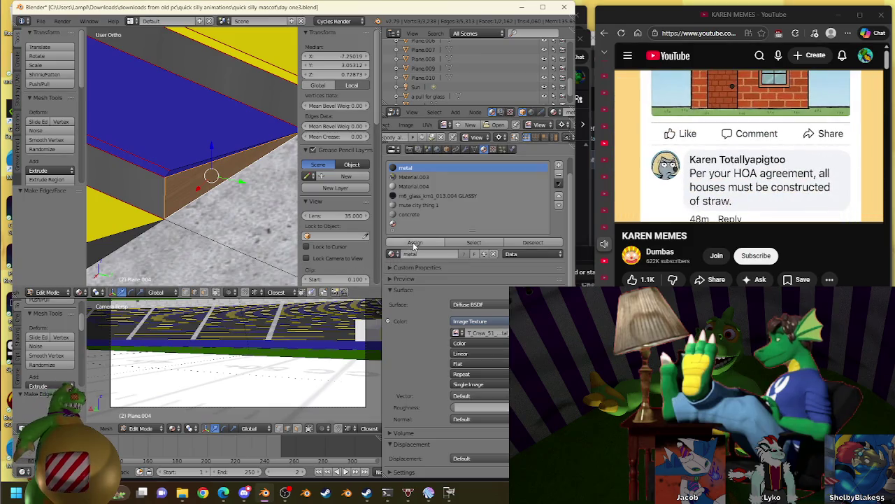
- Select the edges under the stand's lip and assign them metal
{"action": "middle_click_drag", "start_coordinate": [141, 257], "coordinate": [224, 211], "text": "shift"}
{"action": "right_click", "coordinate": [175, 188]}
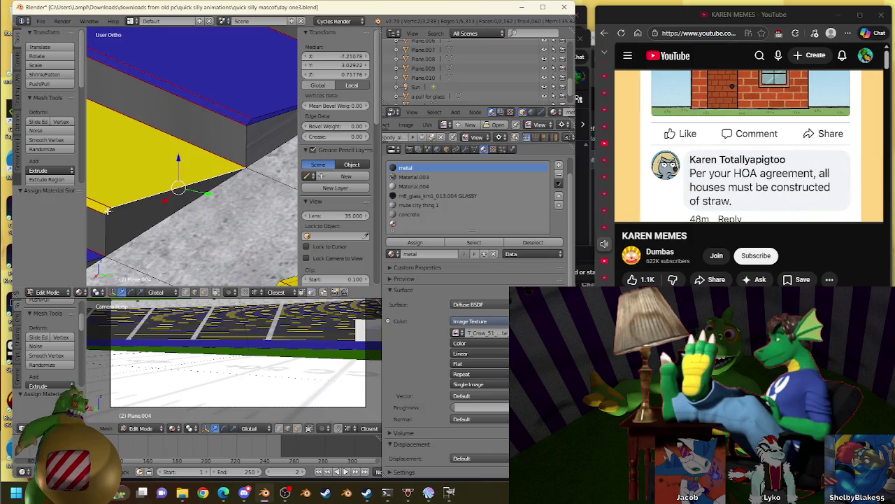
{"action": "right_click", "coordinate": [121, 212]}
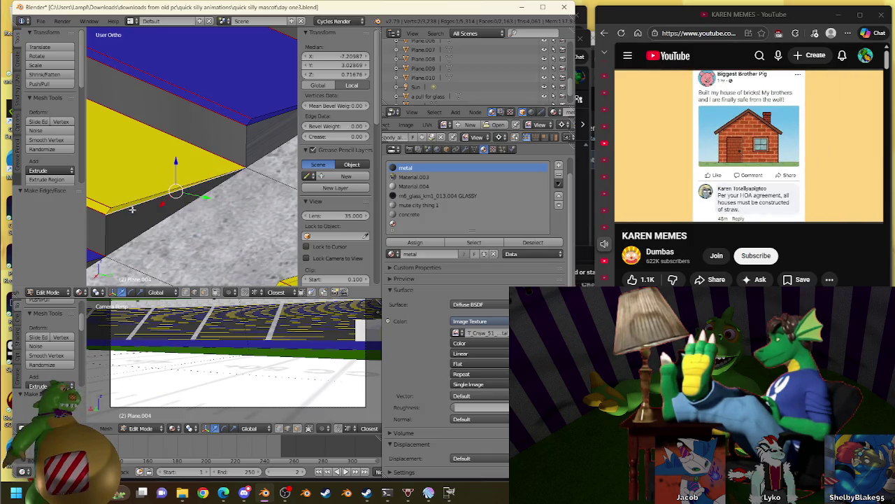
{"action": "right_click", "coordinate": [130, 207]}
{"action": "left_click", "coordinate": [415, 242]}
- Give the side face at the stand corner the metal material
{"action": "mouse_move", "coordinate": [210, 182]}
{"action": "middle_mouse_down"}
{"action": "mouse_move", "coordinate": [224, 168]}
{"action": "mouse_move", "coordinate": [193, 182]}
{"action": "middle_mouse_up"}
{"action": "right_click", "coordinate": [144, 208]}
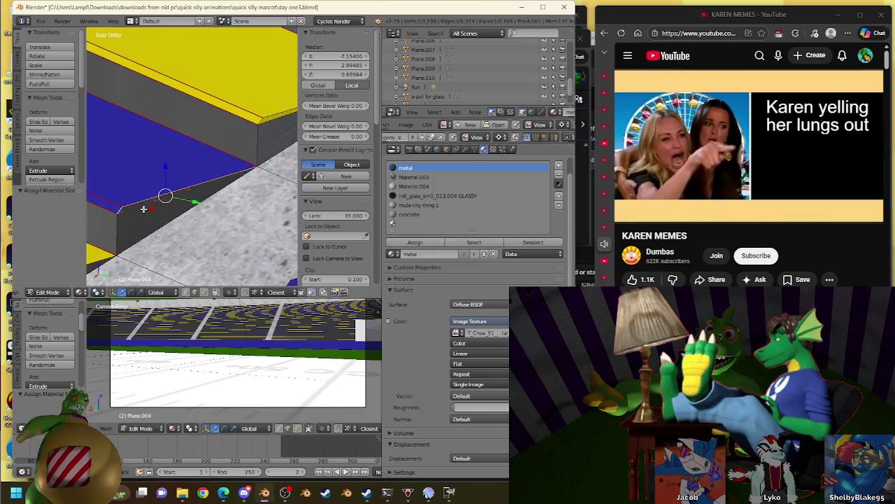
{"action": "right_click", "coordinate": [146, 212]}
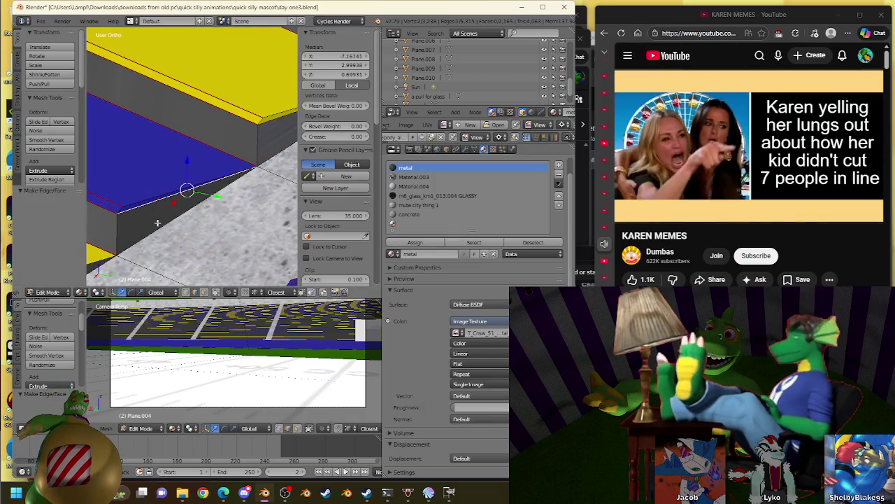
{"action": "left_click", "coordinate": [415, 243]}
- Fill a face between edges along the stand's lower rim
{"action": "middle_click_drag", "start_coordinate": [182, 210], "coordinate": [136, 184]}
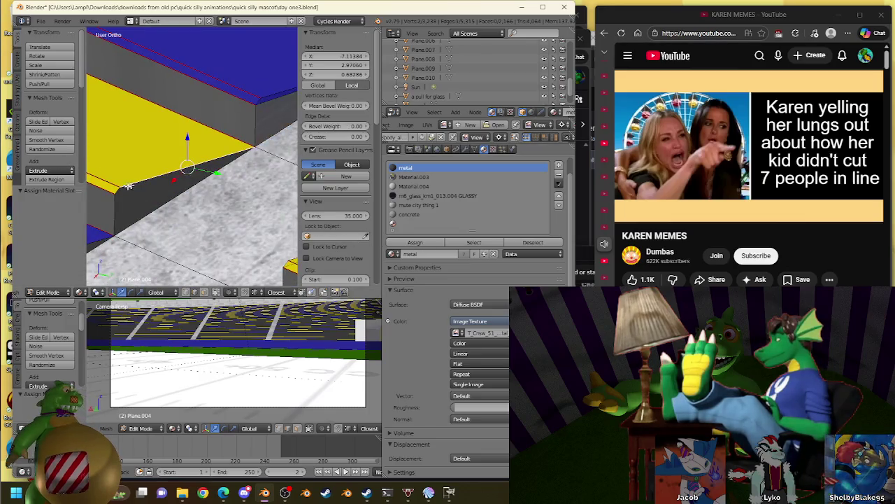
{"action": "right_click", "coordinate": [116, 188]}
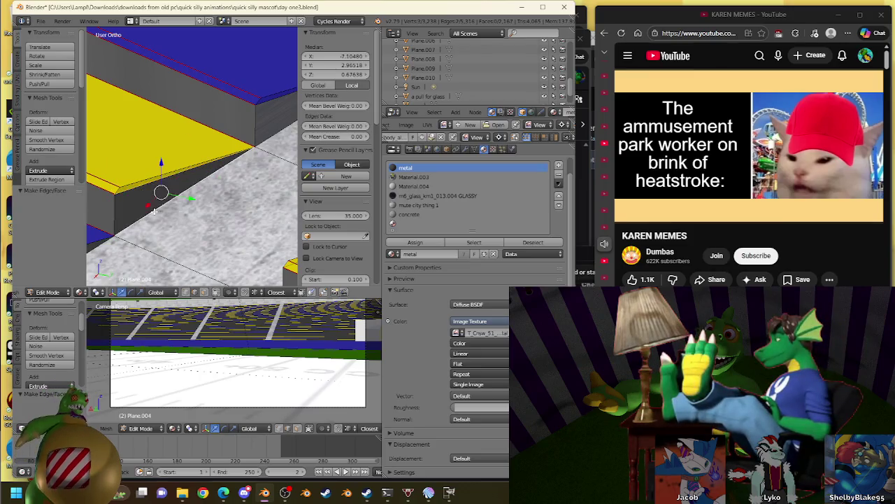
{"action": "middle_click_drag", "start_coordinate": [209, 182], "coordinate": [180, 124]}
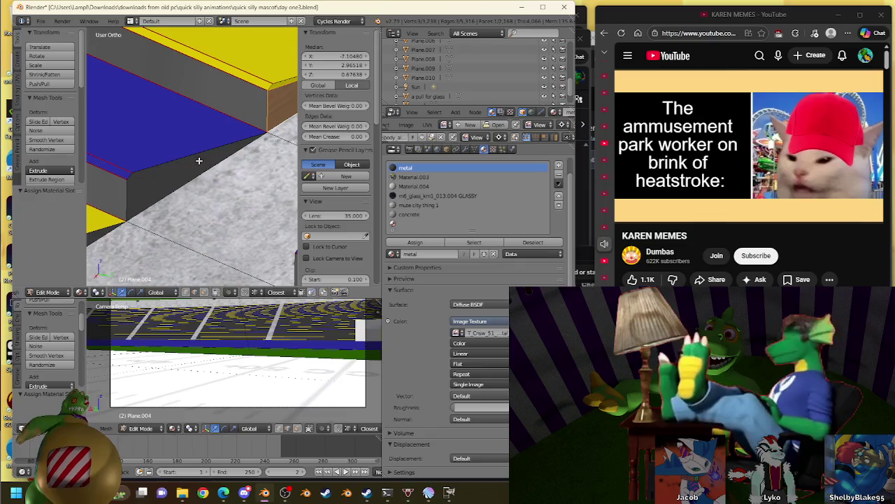
{"action": "right_click", "coordinate": [130, 176]}
{"action": "right_click", "coordinate": [161, 193], "text": "shift"}
{"action": "key", "text": "f"}
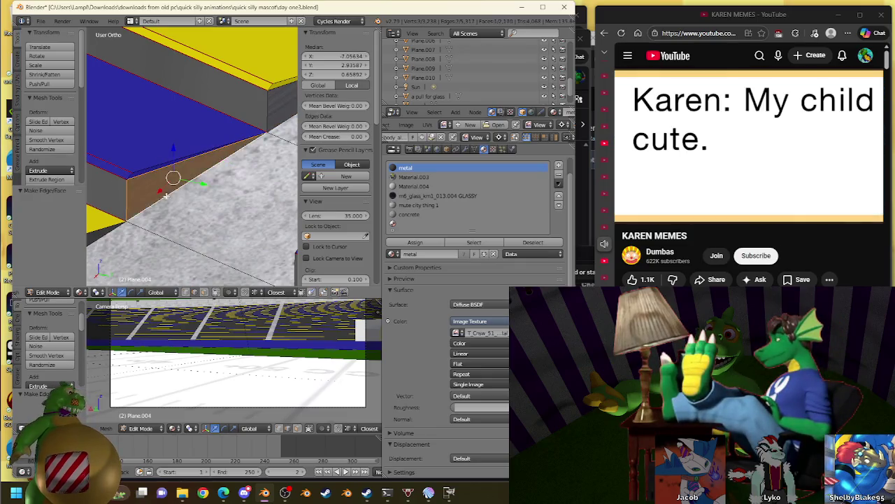
- Select edges near the next corner and assign them metal
{"action": "middle_click_drag", "start_coordinate": [263, 236], "coordinate": [182, 151]}
{"action": "right_click", "coordinate": [177, 156]}
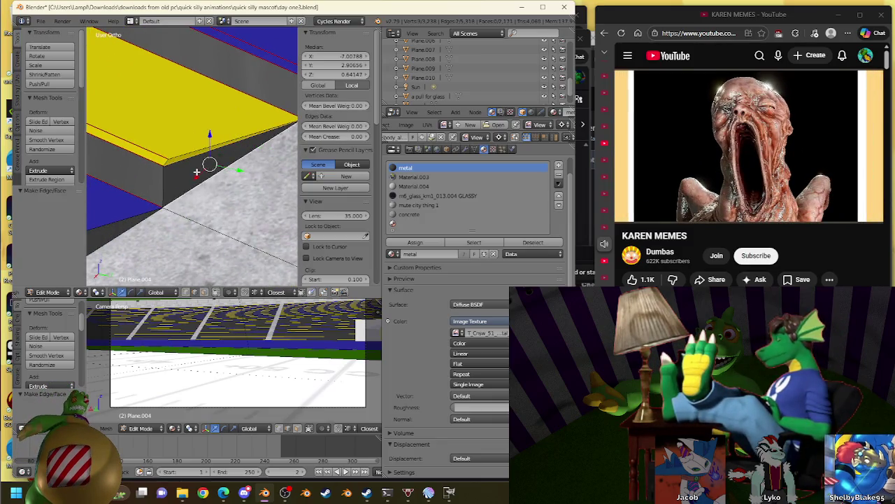
{"action": "mouse_move", "coordinate": [210, 160]}
{"action": "middle_mouse_down"}
{"action": "mouse_move", "coordinate": [161, 203]}
{"action": "mouse_move", "coordinate": [196, 189]}
{"action": "mouse_move", "coordinate": [185, 185]}
{"action": "middle_mouse_up"}
{"action": "right_click", "coordinate": [153, 211]}
{"action": "right_click", "coordinate": [182, 194], "text": "shift"}
{"action": "left_click", "coordinate": [415, 242]}
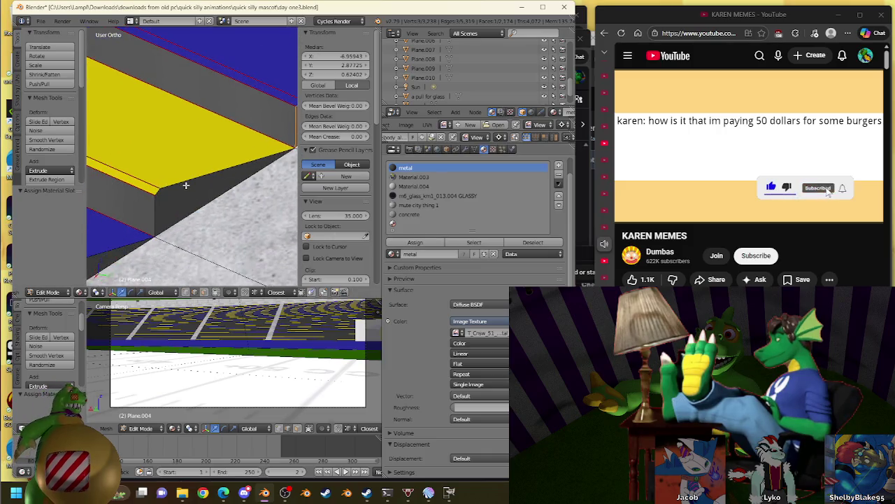
- Fill another face between edges and make the adjacent side face metal
{"action": "key", "text": "f"}
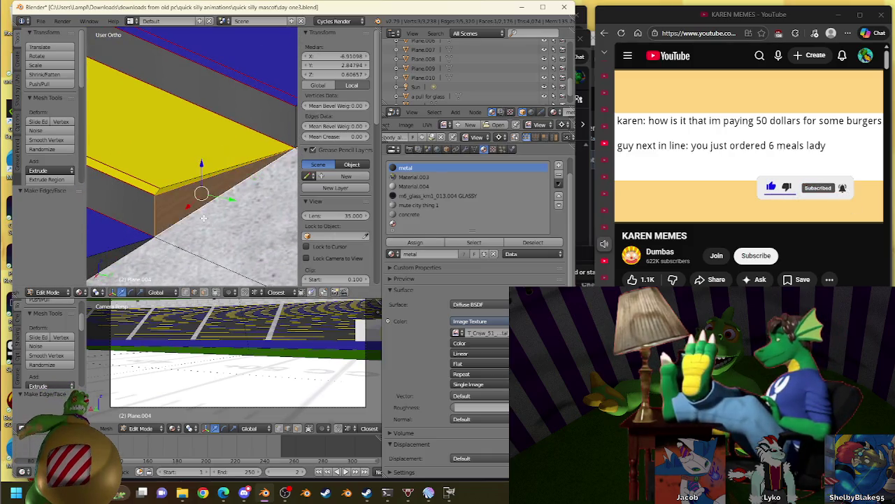
{"action": "middle_click_drag", "start_coordinate": [201, 219], "coordinate": [172, 204]}
{"action": "middle_click_drag", "start_coordinate": [128, 239], "coordinate": [170, 206]}
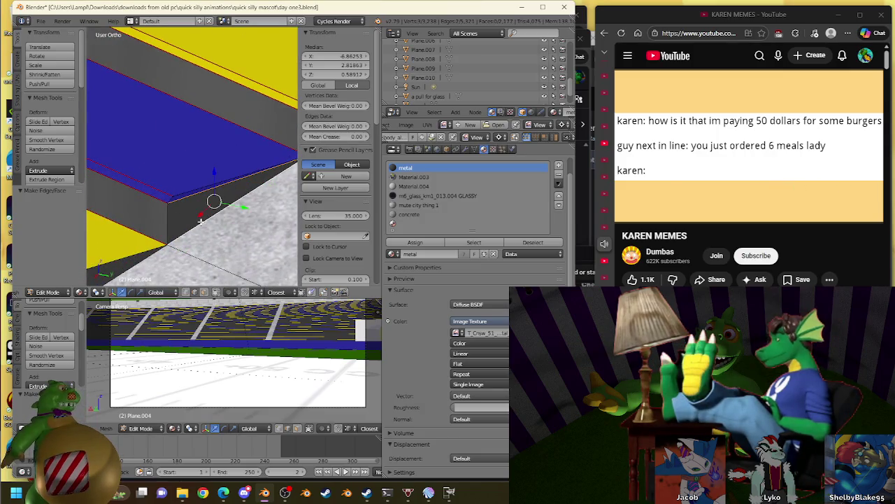
{"action": "right_click", "coordinate": [242, 221]}
{"action": "left_click", "coordinate": [400, 243]}
- Give the yellow slab's side face the metal material
{"action": "middle_click_drag", "start_coordinate": [210, 203], "coordinate": [219, 176]}
{"action": "right_click", "coordinate": [147, 216]}
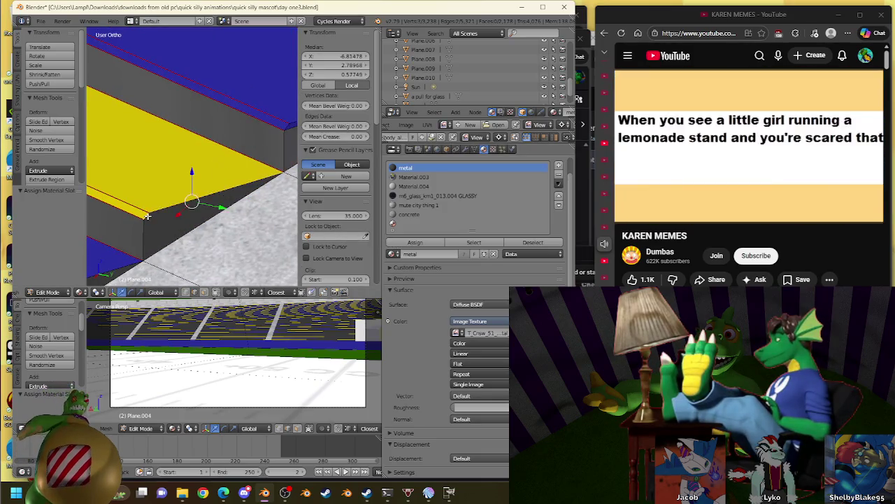
{"action": "right_click", "coordinate": [161, 214]}
{"action": "middle_click_drag", "start_coordinate": [182, 210], "coordinate": [285, 177]}
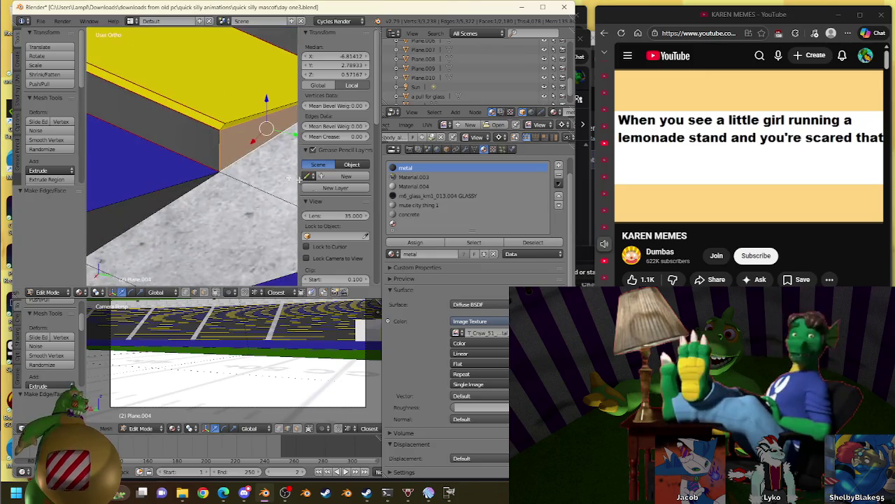
{"action": "left_click", "coordinate": [415, 242]}
- Fill a face along the yellow edge and assign metal to the bridged edges
{"action": "middle_click_drag", "start_coordinate": [231, 203], "coordinate": [182, 175]}
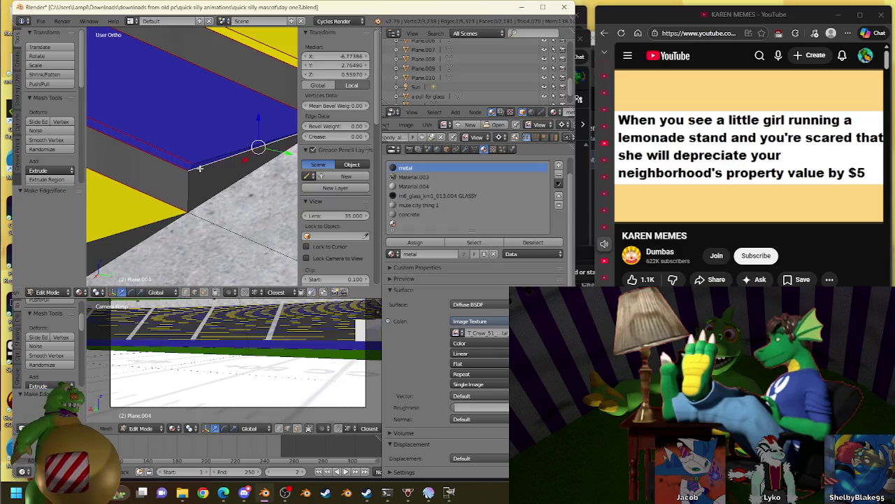
{"action": "right_click", "coordinate": [214, 193]}
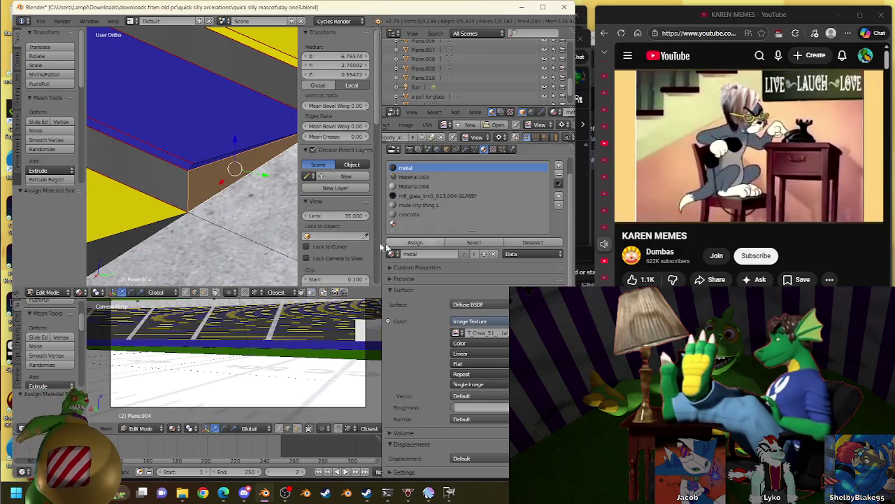
{"action": "middle_click_drag", "start_coordinate": [118, 195], "coordinate": [256, 136]}
{"action": "key", "text": "f"}
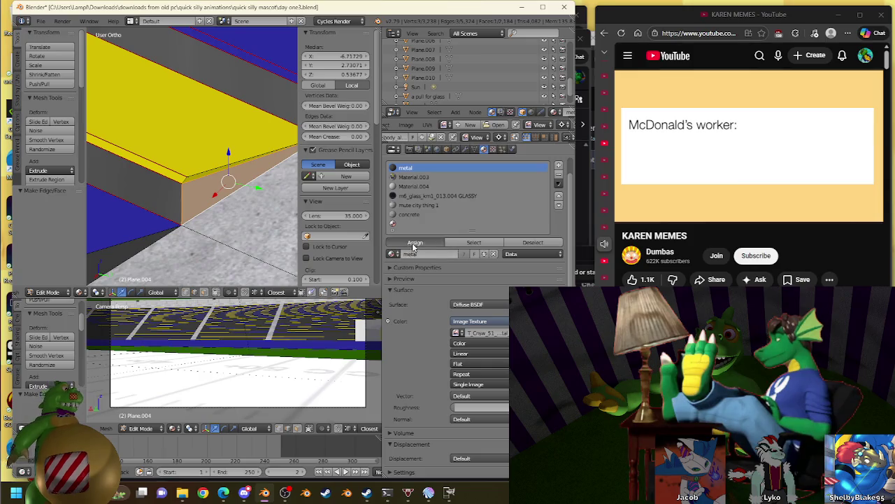
{"action": "middle_click_drag", "start_coordinate": [290, 100], "coordinate": [180, 180]}
{"action": "right_click", "coordinate": [157, 194]}
{"action": "right_click", "coordinate": [149, 206]}
{"action": "left_click", "coordinate": [425, 242]}
- Fill a new face at the next corner's edge and make it metal
{"action": "middle_click_drag", "start_coordinate": [259, 234], "coordinate": [189, 158]}
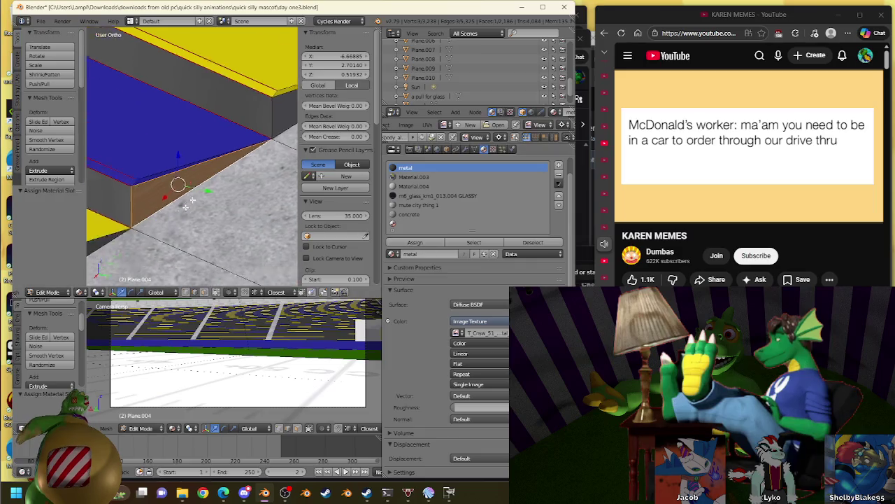
{"action": "middle_click_drag", "start_coordinate": [148, 178], "coordinate": [206, 162]}
{"action": "middle_click_drag", "start_coordinate": [256, 144], "coordinate": [236, 157]}
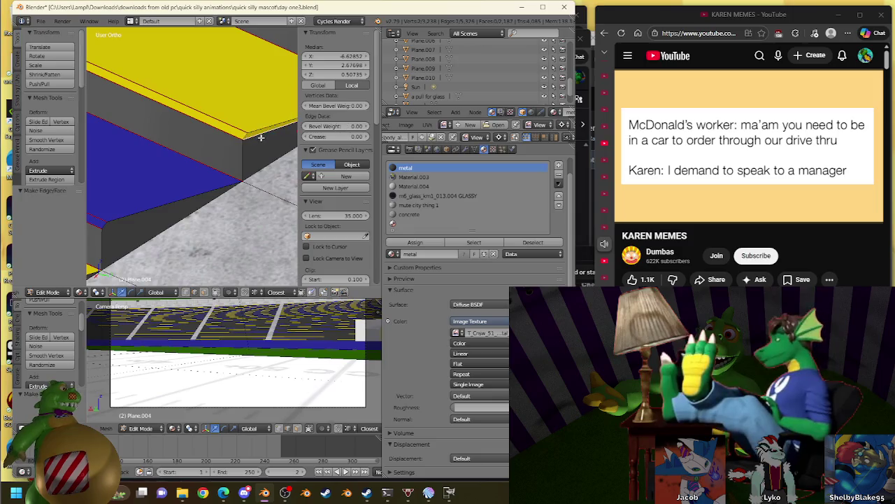
{"action": "key", "text": "f"}
{"action": "left_click", "coordinate": [413, 242]}
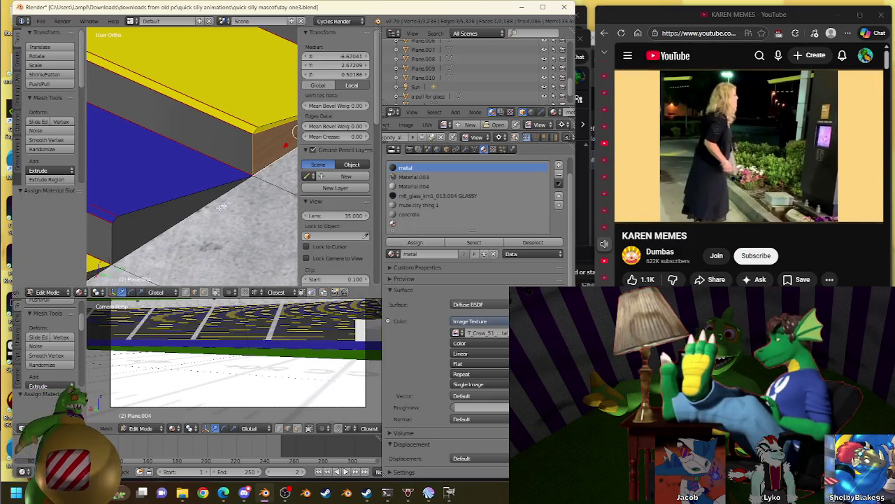
- Bridge another edge with a new face and assign it metal
{"action": "middle_click_drag", "start_coordinate": [258, 182], "coordinate": [235, 196]}
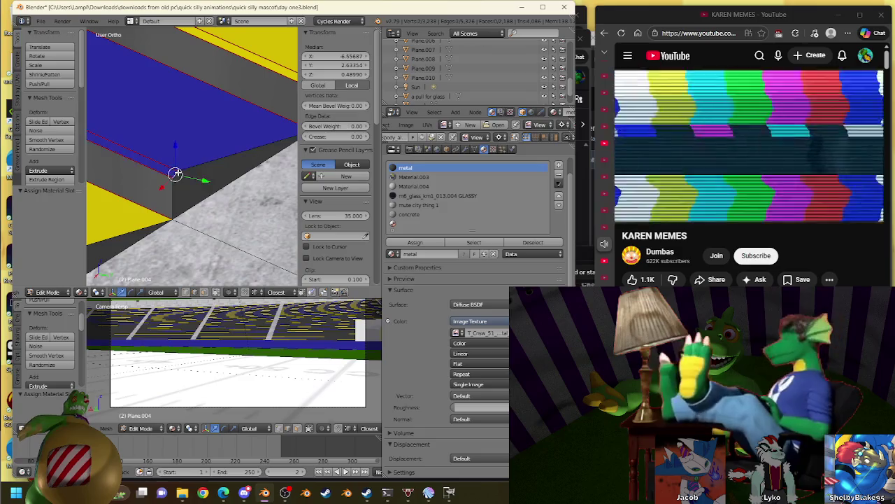
{"action": "right_click", "coordinate": [190, 171], "text": "shift"}
{"action": "key", "text": "f"}
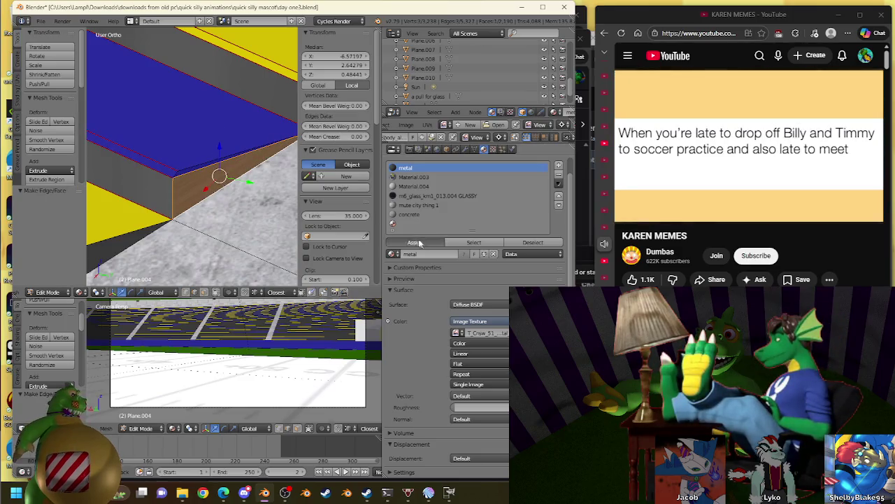
{"action": "left_click", "coordinate": [414, 242]}
- Fill a side face along the yellow face's edge and give it metal
{"action": "middle_click_drag", "start_coordinate": [231, 182], "coordinate": [170, 205]}
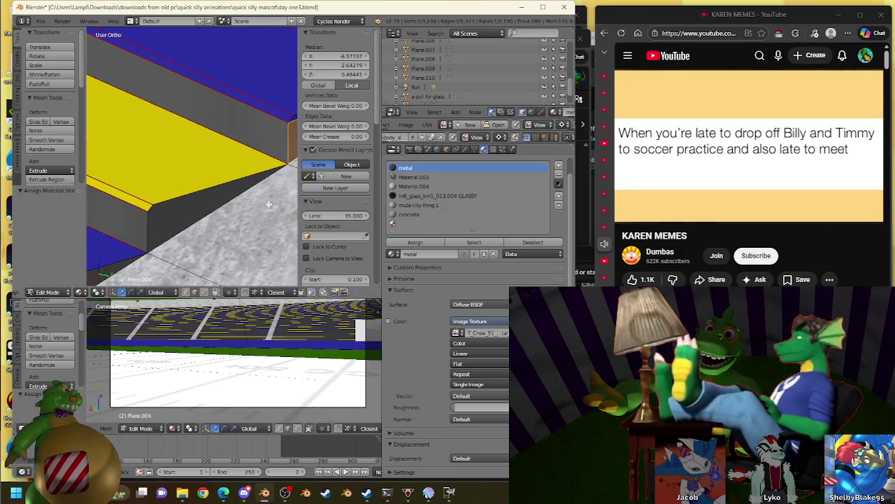
{"action": "right_click", "coordinate": [179, 201], "text": "shift"}
{"action": "key", "text": "f"}
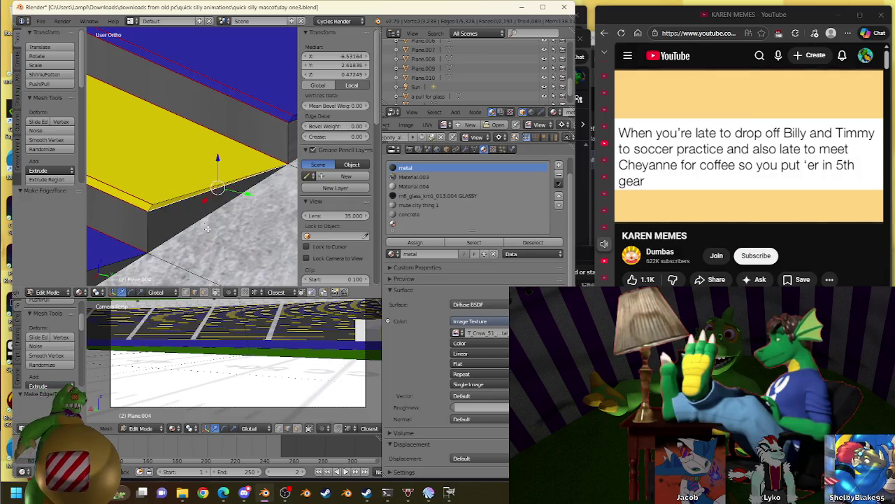
{"action": "right_click", "coordinate": [206, 227], "text": "shift"}
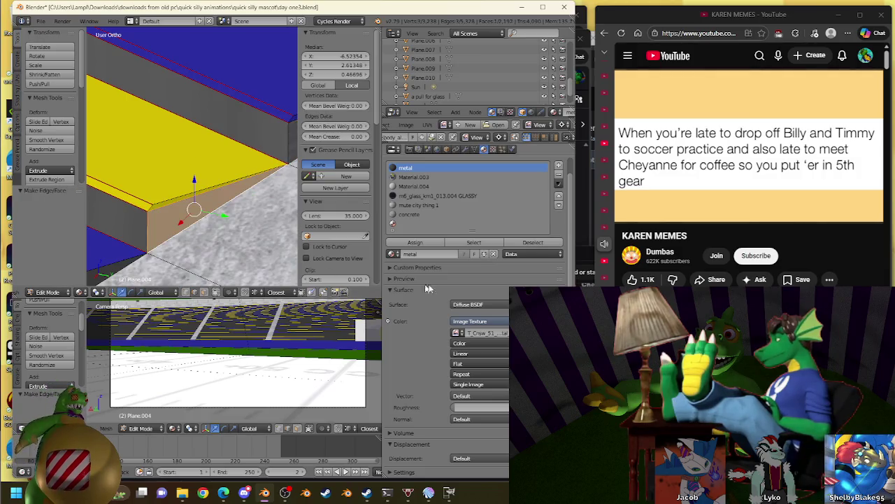
{"action": "left_click", "coordinate": [422, 240]}
- Give the vertical side face below the yellow stand edge the metal material
{"action": "middle_click_drag", "start_coordinate": [194, 179], "coordinate": [136, 187]}
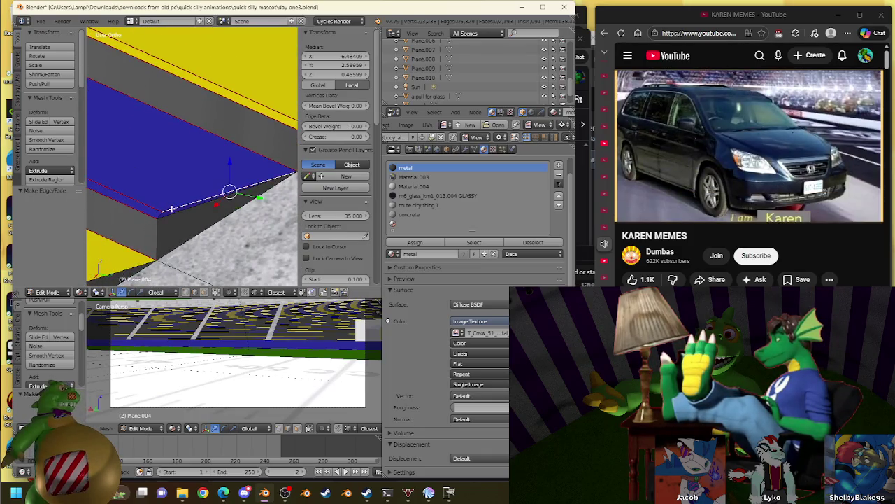
{"action": "left_click_drag", "start_coordinate": [171, 208], "coordinate": [189, 229]}
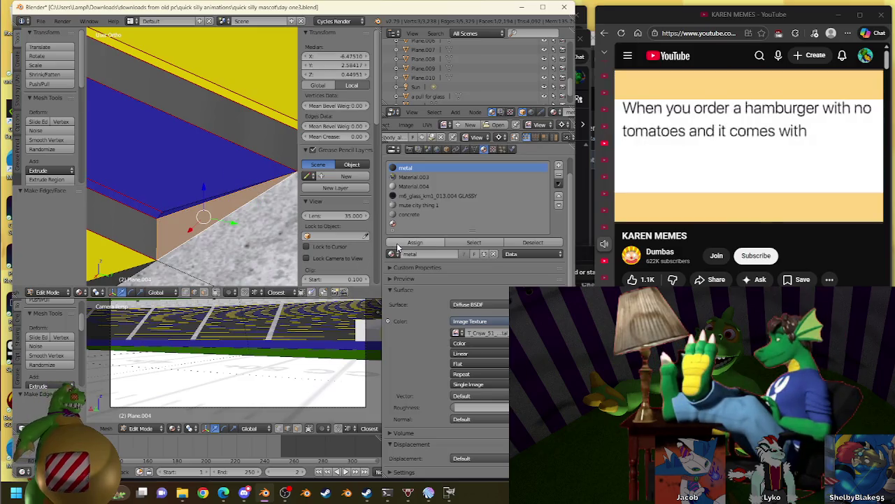
{"action": "middle_click_drag", "start_coordinate": [158, 260], "coordinate": [139, 226]}
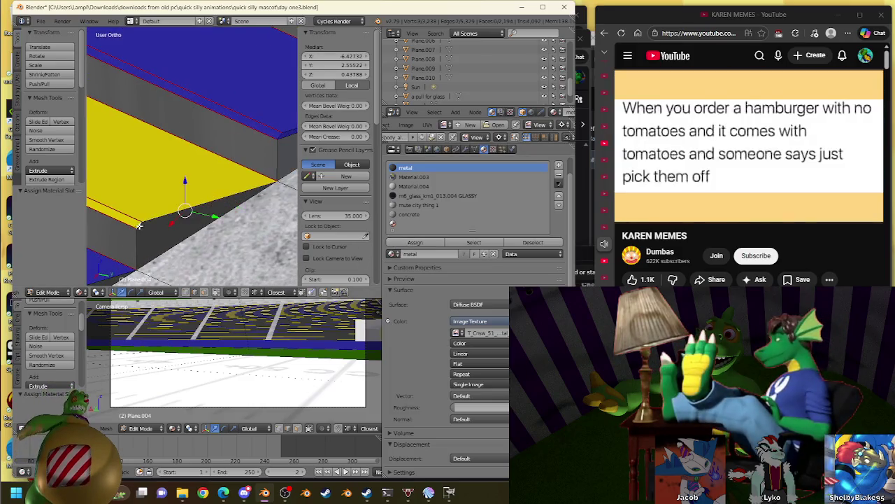
{"action": "right_click", "coordinate": [214, 242]}
{"action": "left_click", "coordinate": [414, 243]}
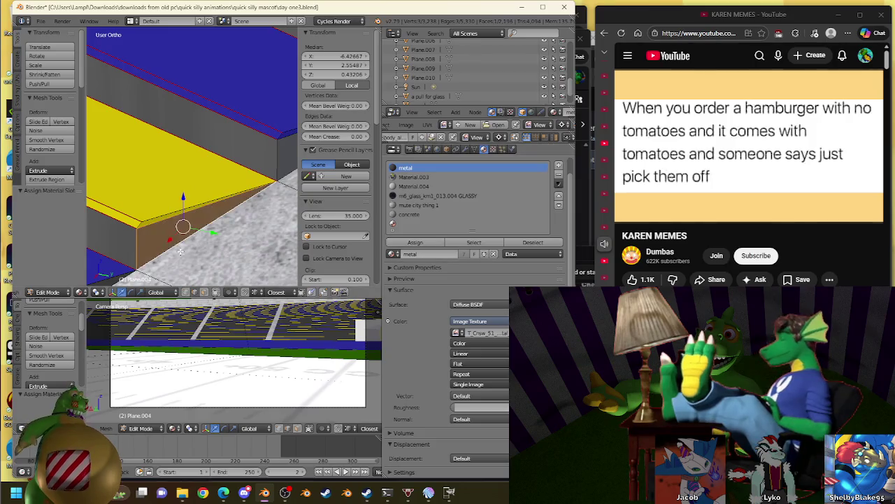
- Fill the gap strip at the blue stand with a new metal face
{"action": "middle_click_drag", "start_coordinate": [181, 196], "coordinate": [166, 144]}
{"action": "middle_click_drag", "start_coordinate": [102, 181], "coordinate": [150, 170]}
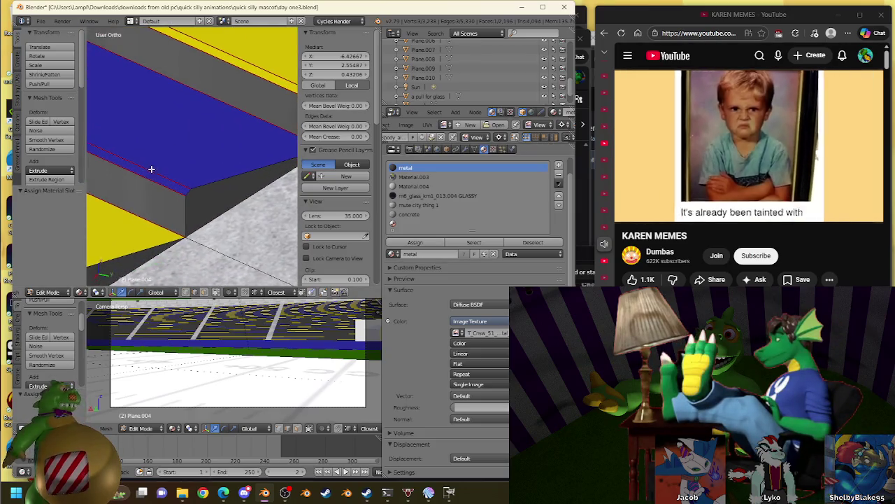
{"action": "key", "text": "f"}
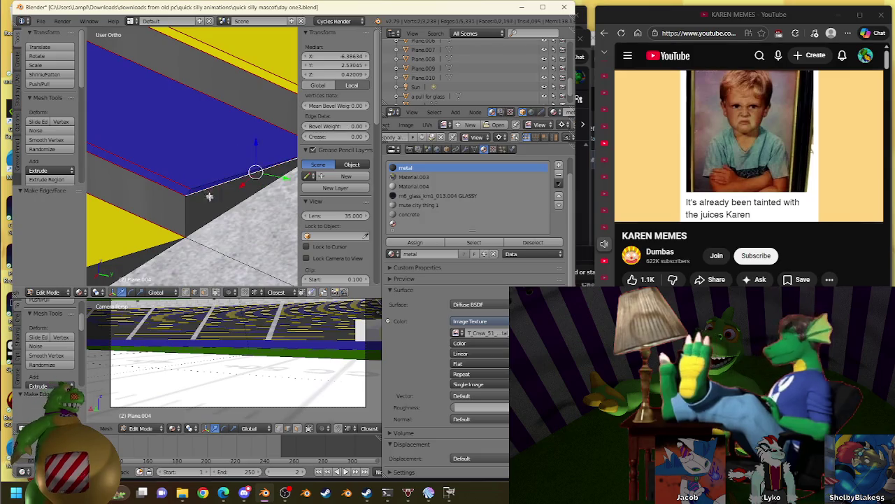
{"action": "left_click", "coordinate": [415, 243]}
- Select edges along the stand border and make the adjacent side face metal
{"action": "middle_click_drag", "start_coordinate": [231, 195], "coordinate": [294, 161]}
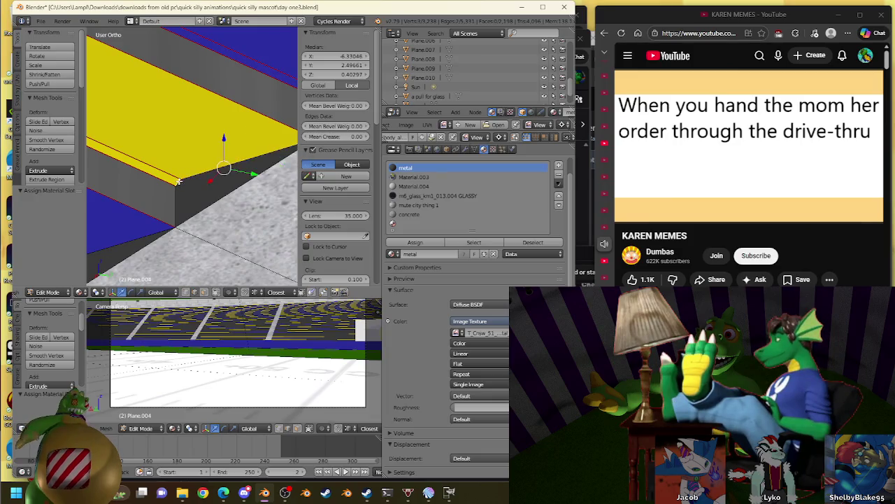
{"action": "right_click", "coordinate": [231, 191], "text": "shift"}
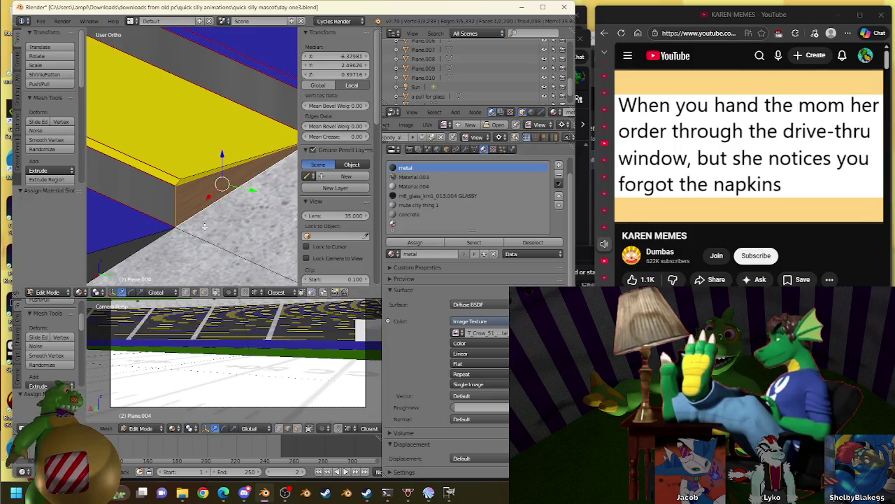
{"action": "middle_click_drag", "start_coordinate": [206, 225], "coordinate": [153, 204]}
{"action": "right_click", "coordinate": [154, 205], "text": "shift"}
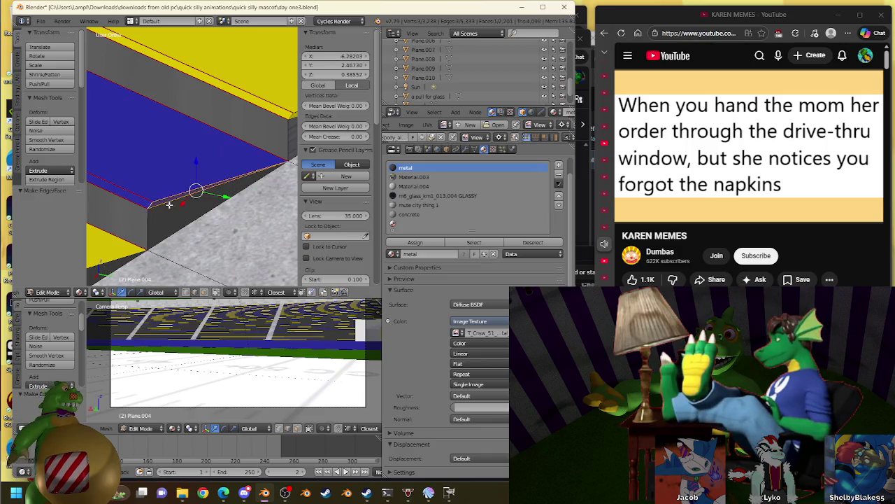
{"action": "right_click", "coordinate": [199, 228]}
{"action": "left_click", "coordinate": [427, 241]}
- Fill the gap beside the yellow edge with a new face
{"action": "mouse_move", "coordinate": [185, 235]}
{"action": "middle_mouse_down", "text": "shift"}
{"action": "mouse_move", "coordinate": [248, 187]}
{"action": "mouse_move", "coordinate": [154, 198]}
{"action": "middle_mouse_up", "text": "shift"}
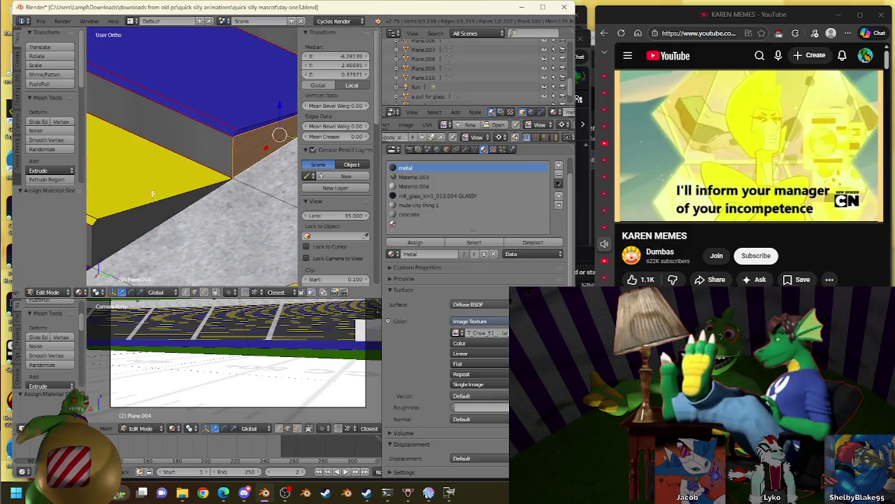
{"action": "right_click", "coordinate": [154, 197]}
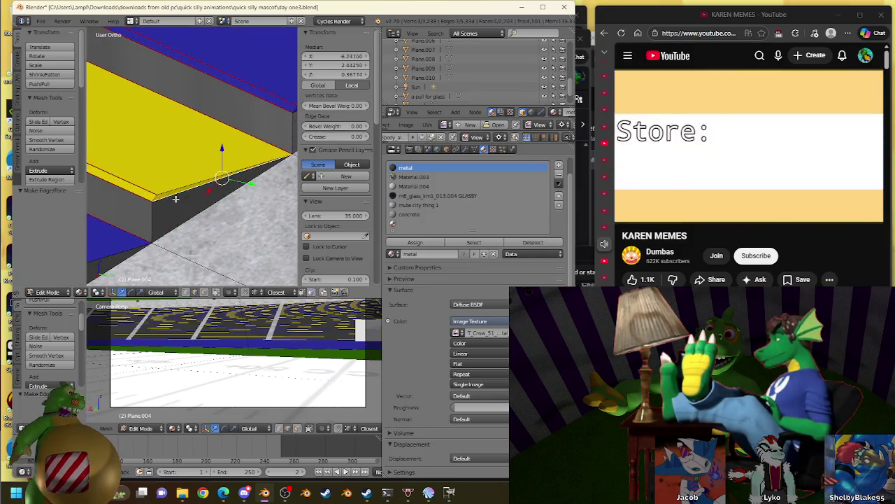
{"action": "right_click", "coordinate": [149, 209]}
{"action": "middle_click_drag", "start_coordinate": [140, 220], "coordinate": [213, 185], "text": "shift"}
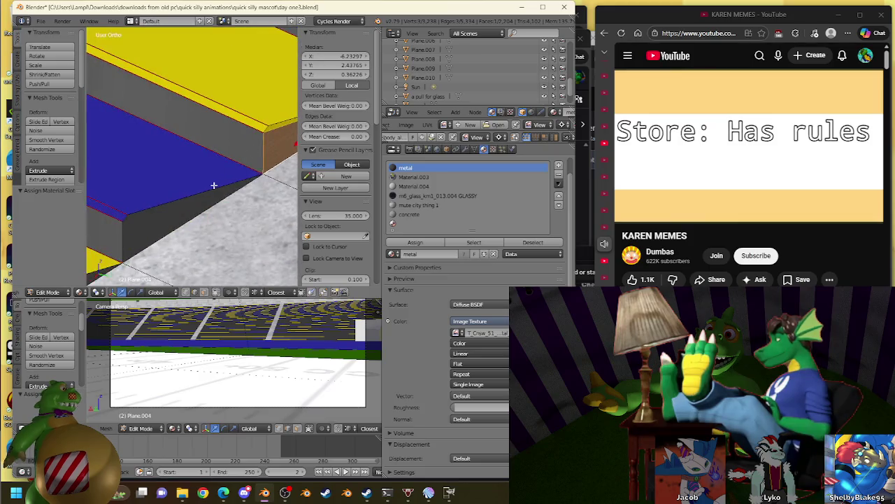
{"action": "key", "text": "f"}
- Make the side strip below the yellow face's lower border metal
{"action": "mouse_move", "coordinate": [166, 214]}
{"action": "middle_mouse_down"}
{"action": "mouse_move", "coordinate": [199, 194]}
{"action": "mouse_move", "coordinate": [276, 174]}
{"action": "middle_mouse_up"}
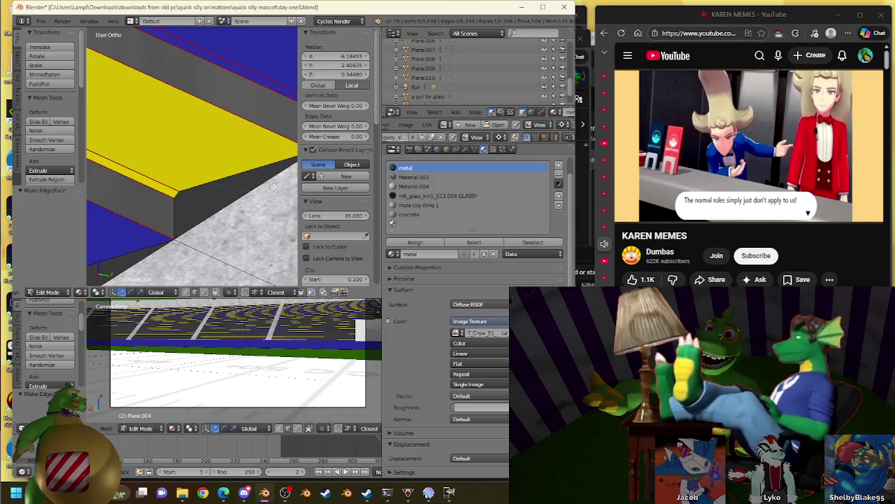
{"action": "right_click", "coordinate": [231, 179]}
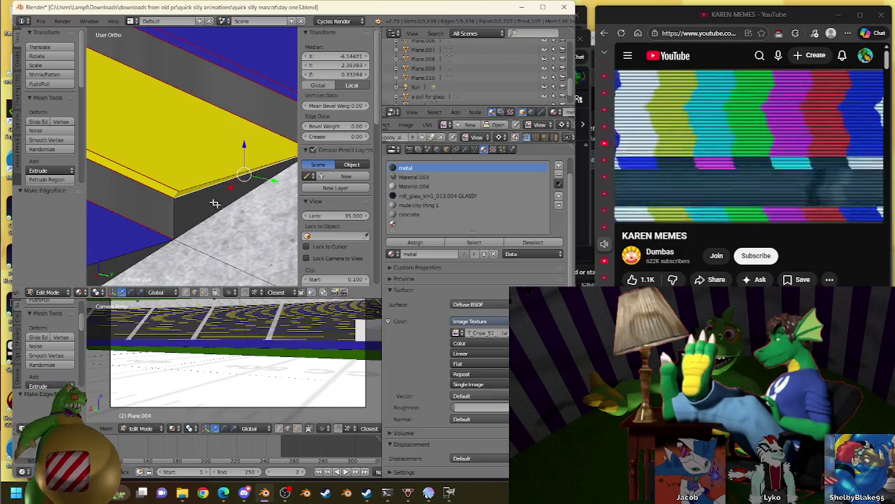
{"action": "right_click", "coordinate": [210, 207]}
{"action": "left_click", "coordinate": [415, 242]}
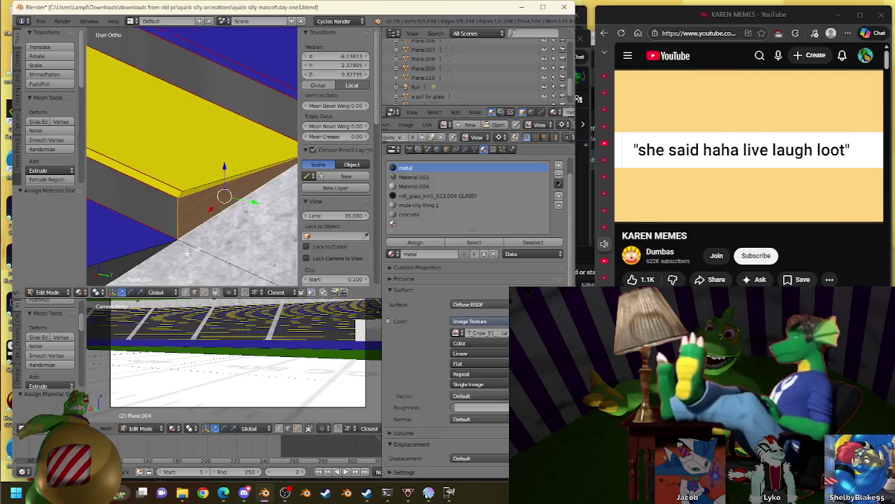
- Bridge two more gaps near the blue stand edge with metal faces
{"action": "middle_click_drag", "start_coordinate": [222, 167], "coordinate": [195, 211]}
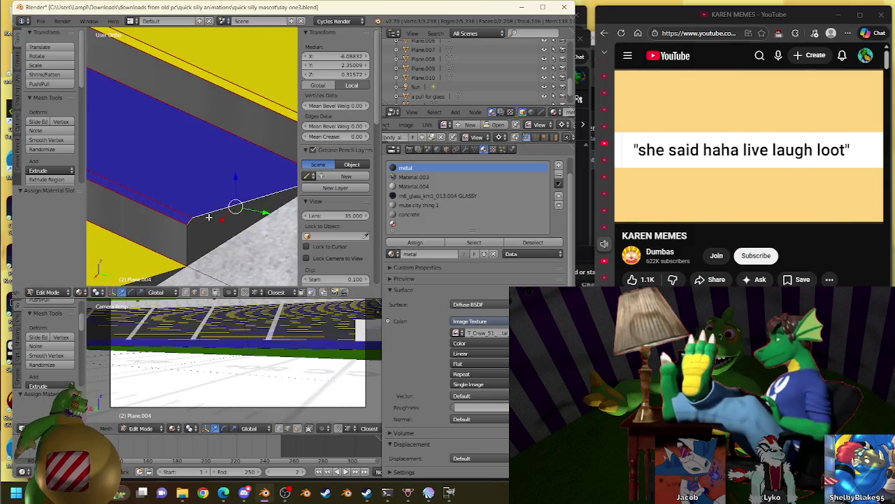
{"action": "key", "text": "f"}
{"action": "left_click", "coordinate": [415, 242]}
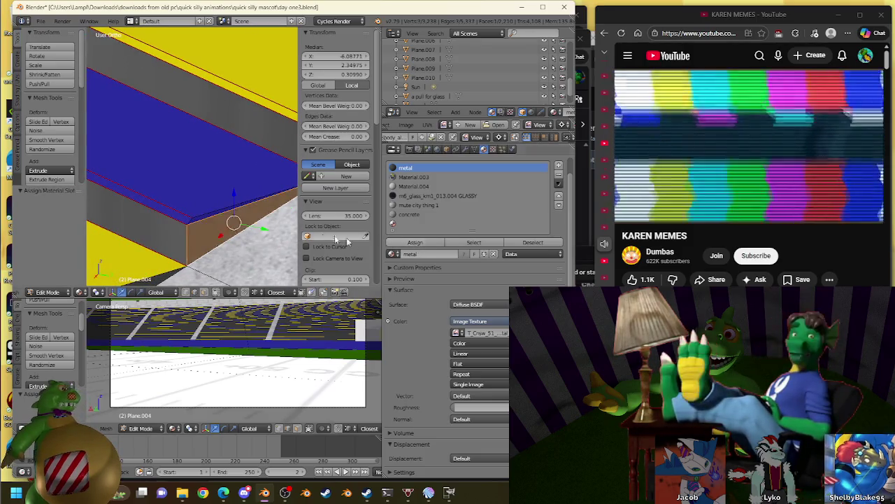
{"action": "middle_click_drag", "start_coordinate": [224, 203], "coordinate": [257, 172]}
{"action": "right_click", "coordinate": [256, 173]}
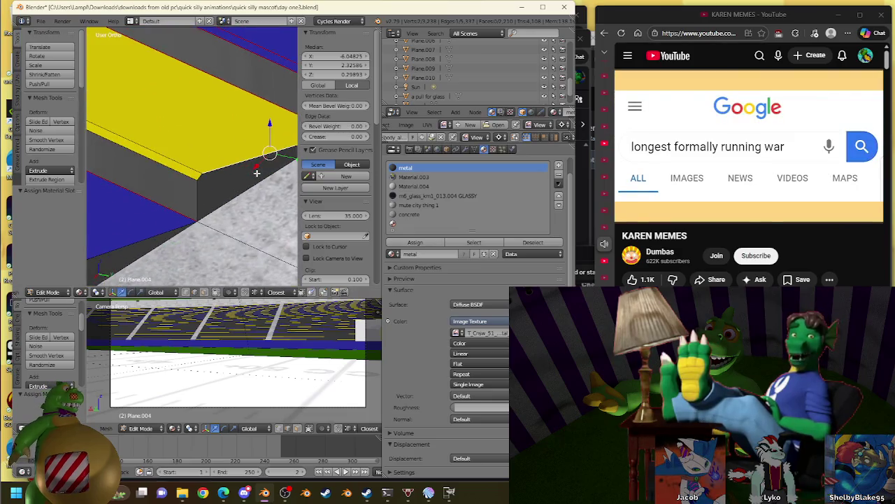
{"action": "right_click", "coordinate": [202, 176], "text": "shift"}
{"action": "key", "text": "f"}
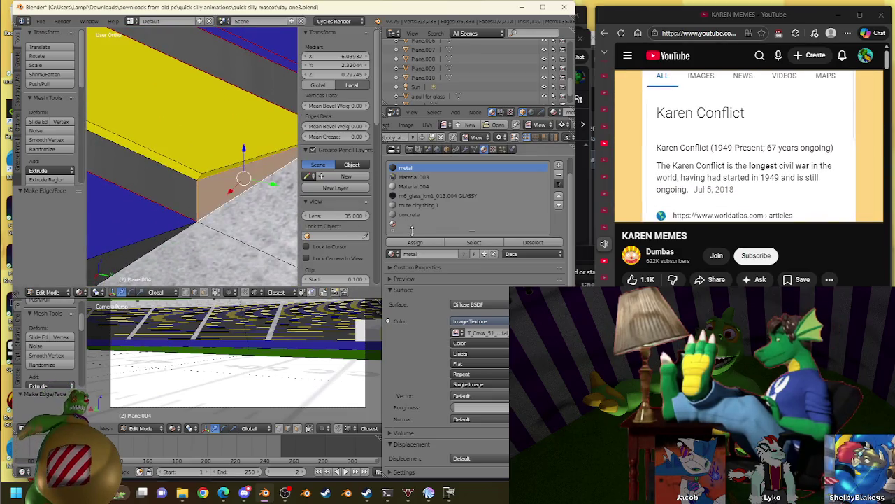
{"action": "left_click", "coordinate": [415, 242]}
- Fill the stand block's side with a new metal face
{"action": "middle_click_drag", "start_coordinate": [238, 196], "coordinate": [212, 181]}
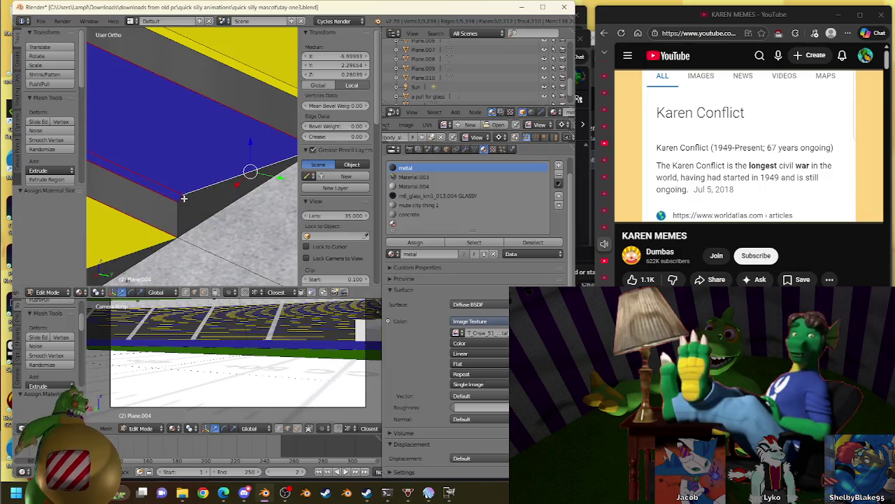
{"action": "right_click", "coordinate": [198, 199]}
{"action": "middle_click_drag", "start_coordinate": [280, 224], "coordinate": [257, 205]}
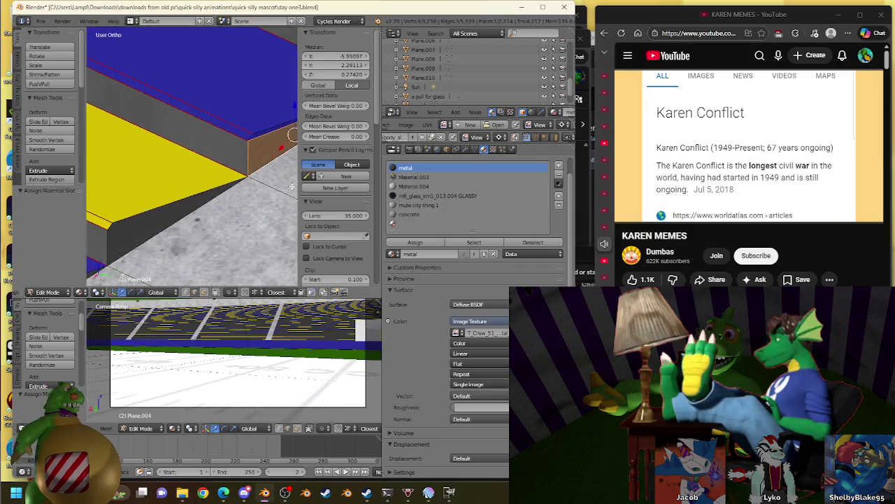
{"action": "right_click", "coordinate": [114, 228], "text": "shift"}
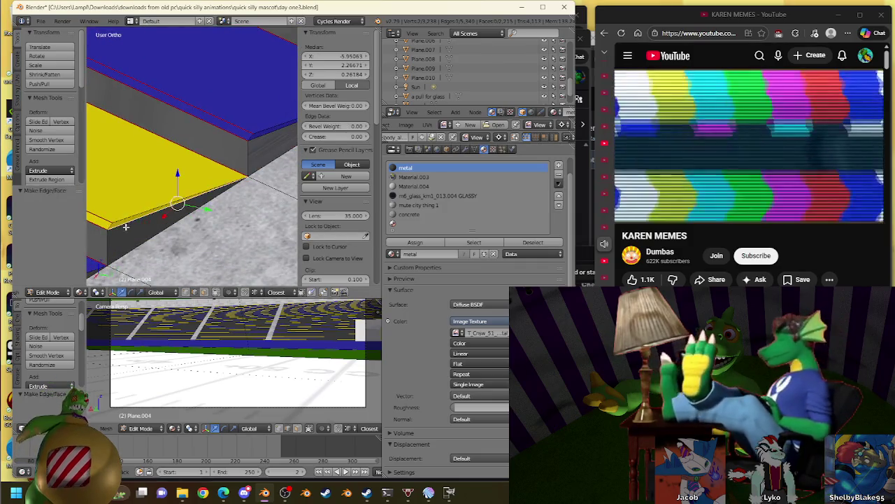
{"action": "key", "text": "f"}
{"action": "left_click", "coordinate": [415, 242]}
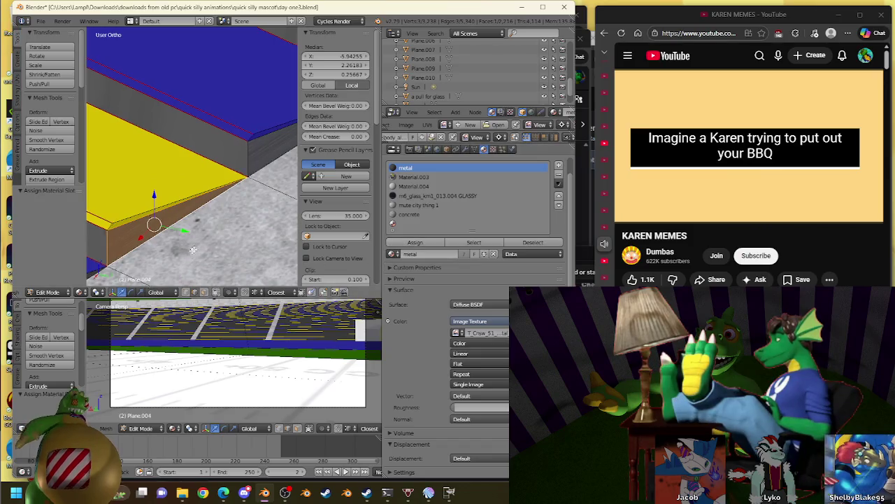
- Bridge two edges with a face to close another side gap on the block
{"action": "middle_click_drag", "start_coordinate": [238, 210], "coordinate": [210, 198]}
{"action": "mouse_move", "coordinate": [174, 242]}
{"action": "middle_mouse_down"}
{"action": "mouse_move", "coordinate": [190, 236]}
{"action": "mouse_move", "coordinate": [196, 210]}
{"action": "mouse_move", "coordinate": [187, 176]}
{"action": "middle_mouse_up"}
{"action": "right_click", "coordinate": [187, 176]}
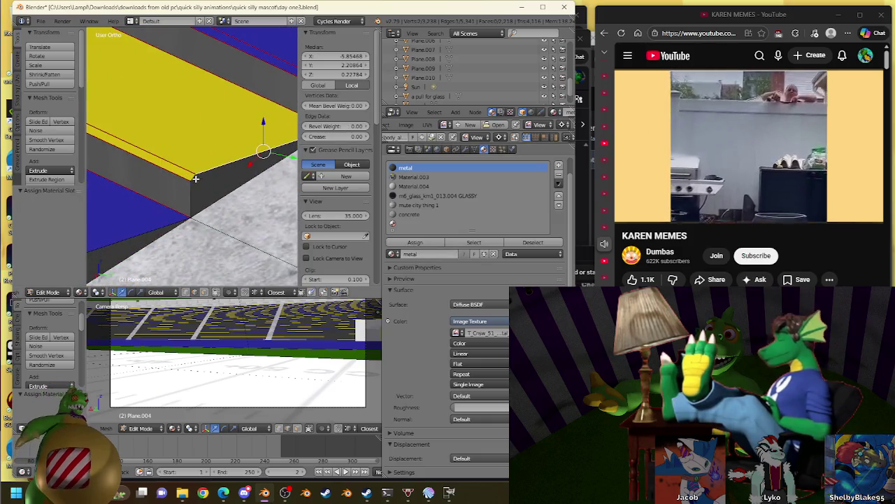
{"action": "right_click", "coordinate": [190, 203], "text": "shift"}
{"action": "key", "text": "f"}
{"action": "middle_click_drag", "start_coordinate": [158, 234], "coordinate": [263, 172]}
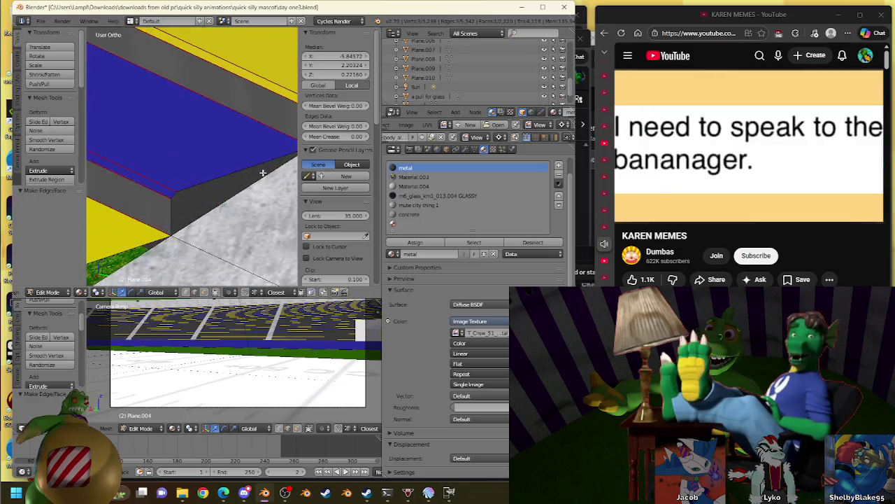